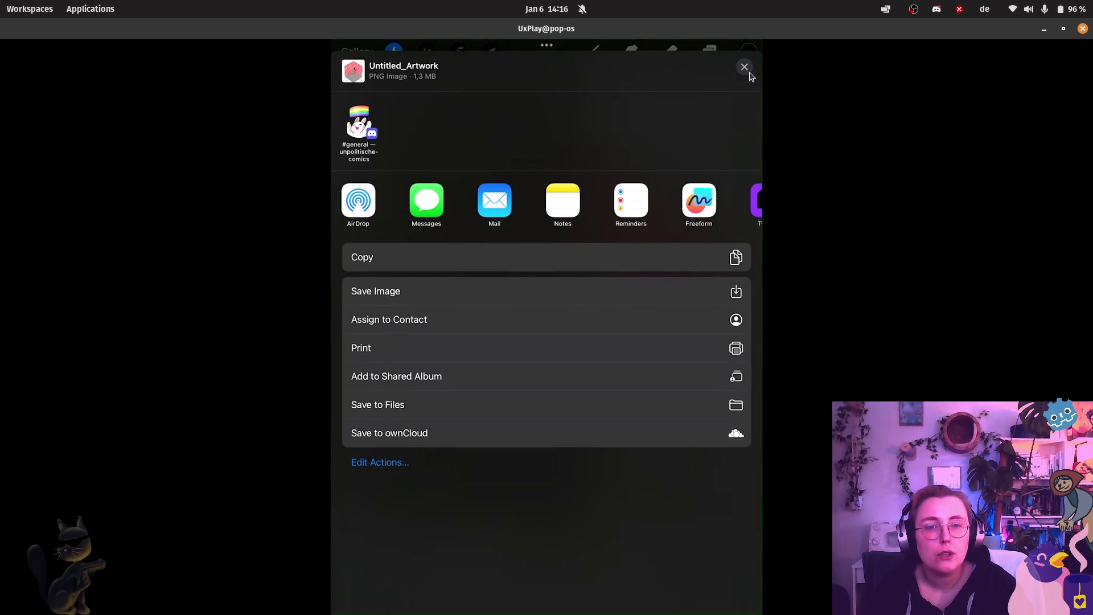
Step: Close the UxPlay iPad mirroring window and its server terminal, confirming the terminal close
left_click(1082, 29)
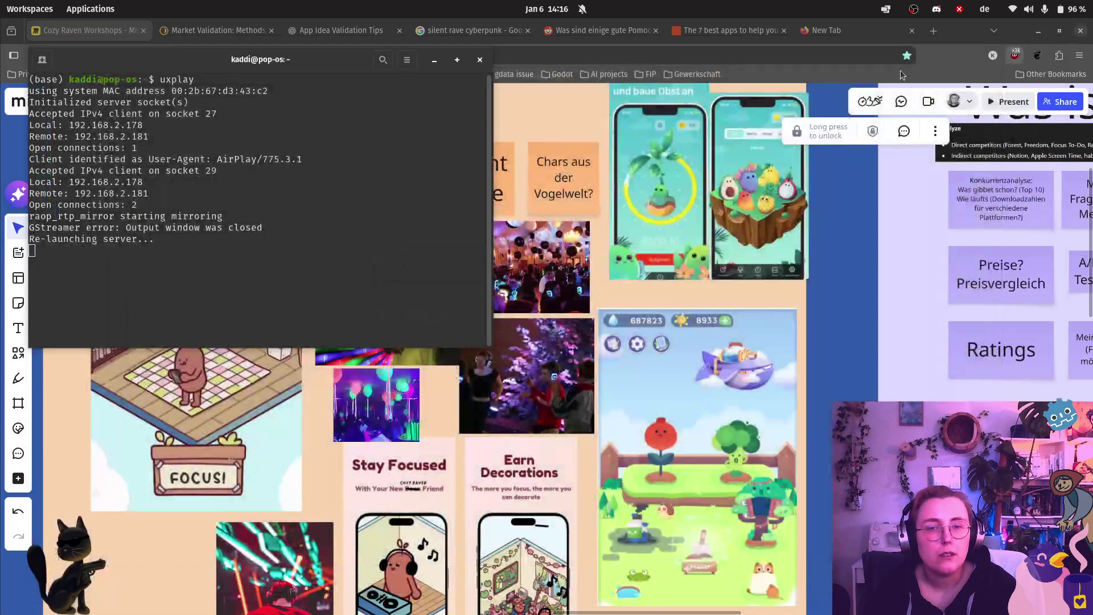
left_click(479, 60)
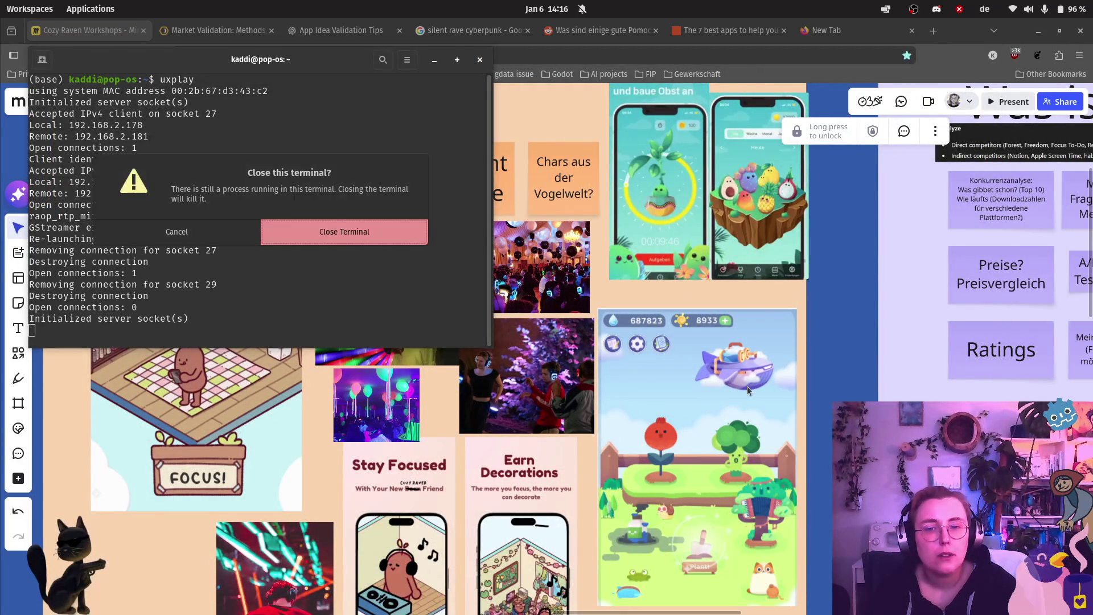
left_click(356, 234)
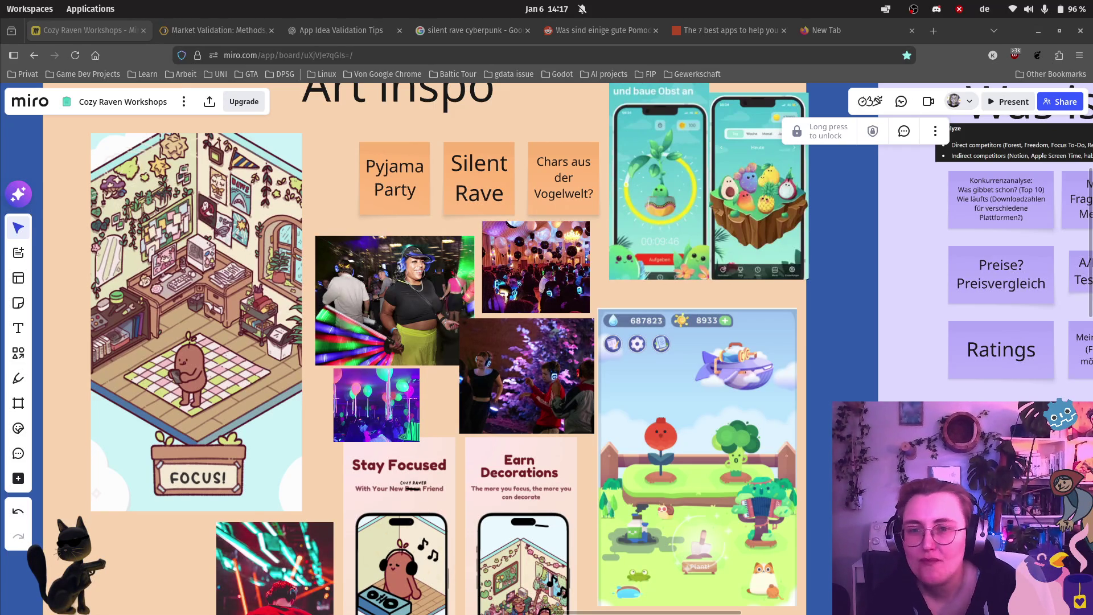
scroll(322, 296, "down", 3)
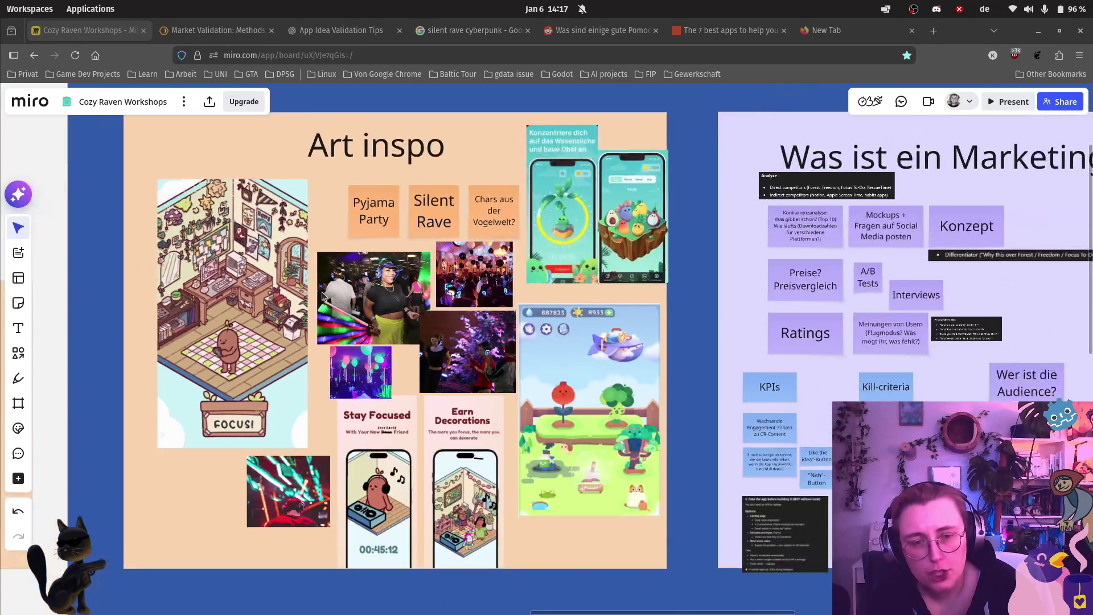
Step: Zoom out and pan left until the whole 'Was ist ein Marketing-Prototyp?' frame shows beside Art inspo
scroll(918, 440, "up", 2)
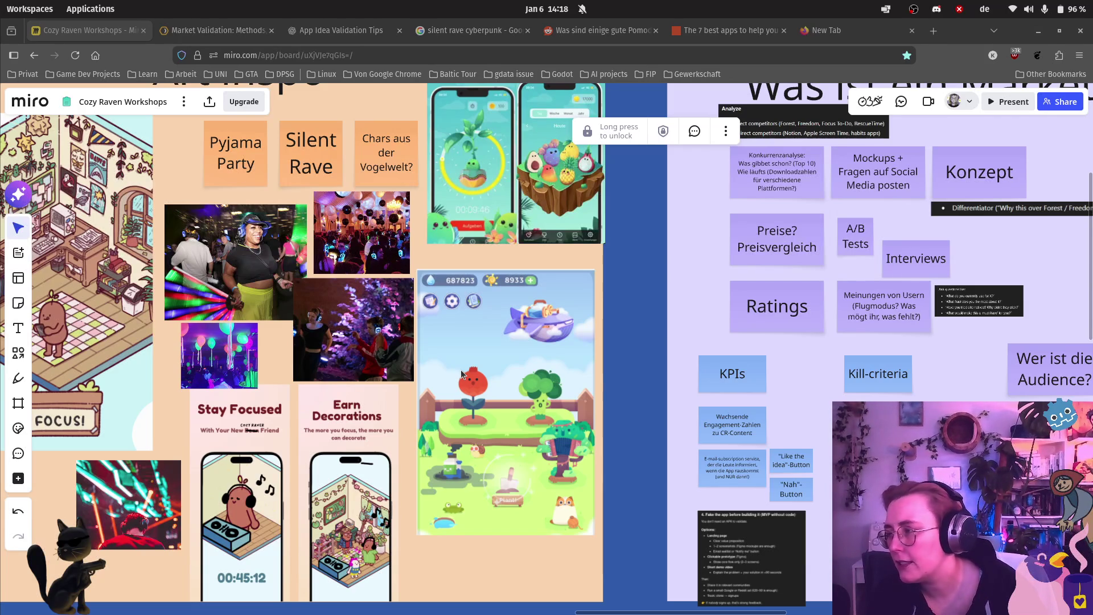
scroll(998, 389, "down", 3)
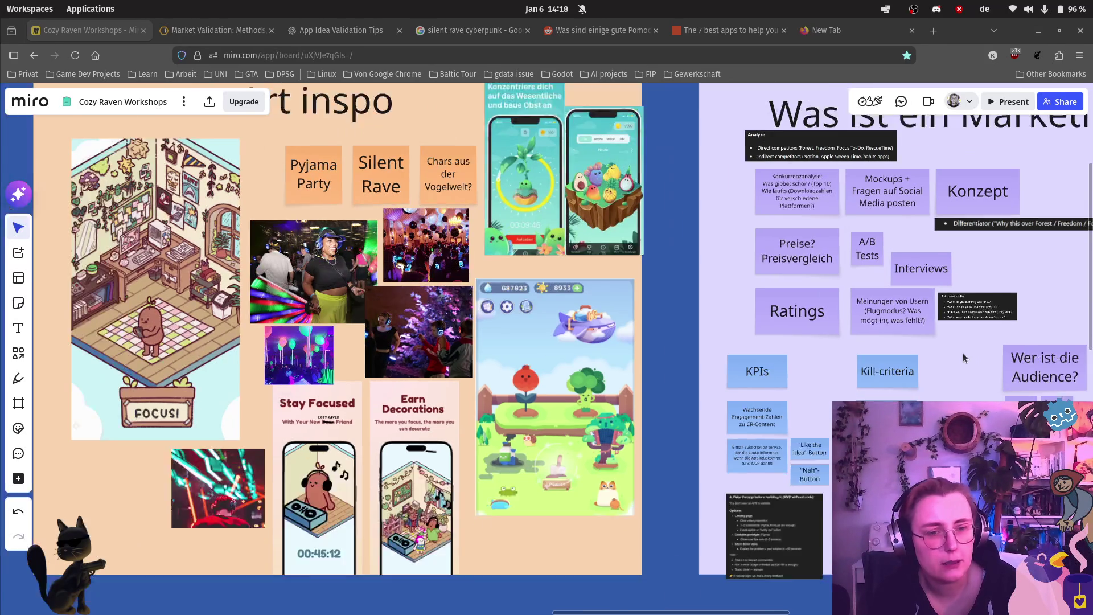
left_click_drag(962, 353, 652, 329)
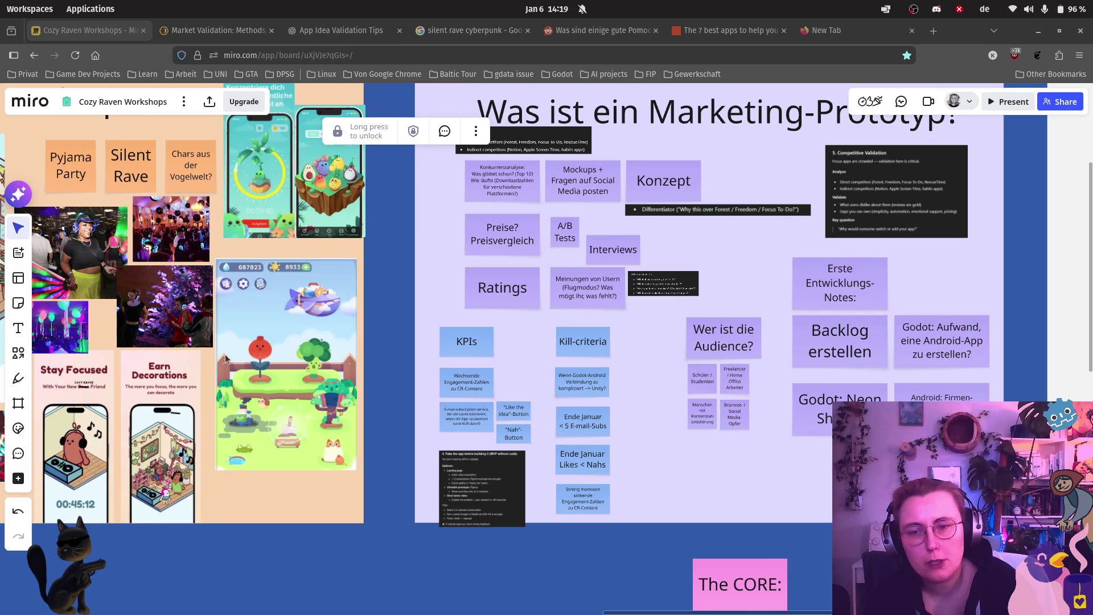
scroll(335, 276, "down", 2)
Step: Pan and zoom across the Art inspo moodboard to look over its notes
left_click_drag(282, 240, 398, 233)
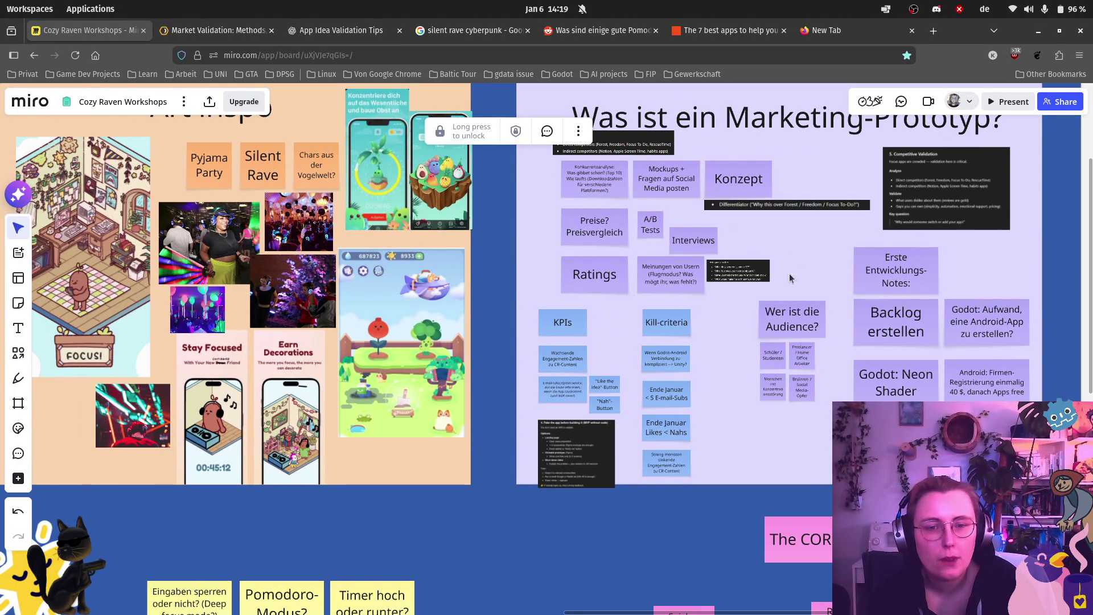
scroll(763, 265, "up", 4)
scroll(761, 264, "down", 1)
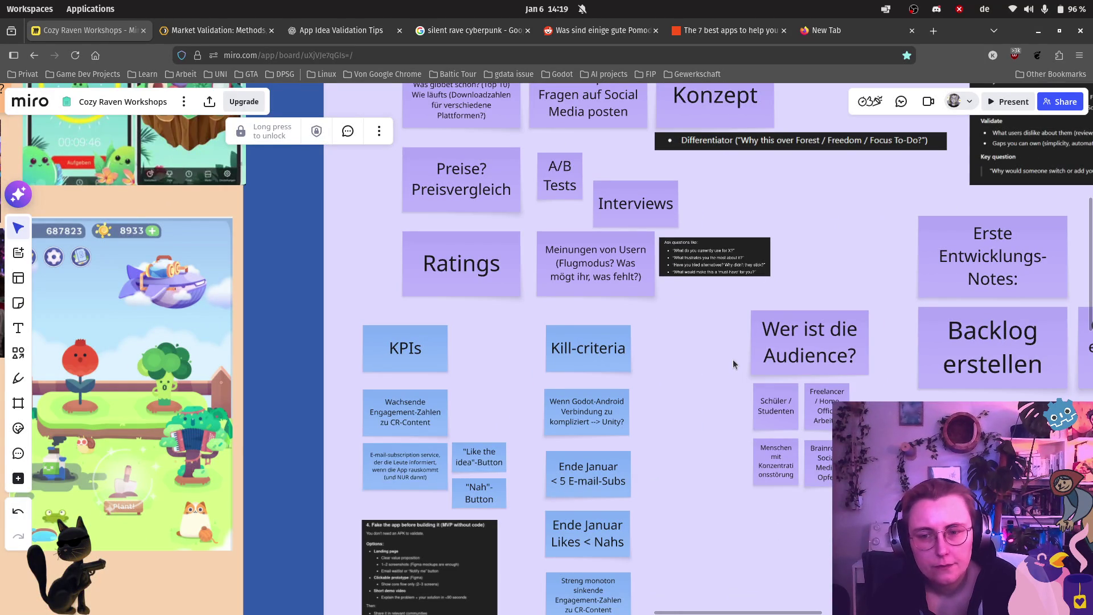
scroll(735, 364, "down", 2)
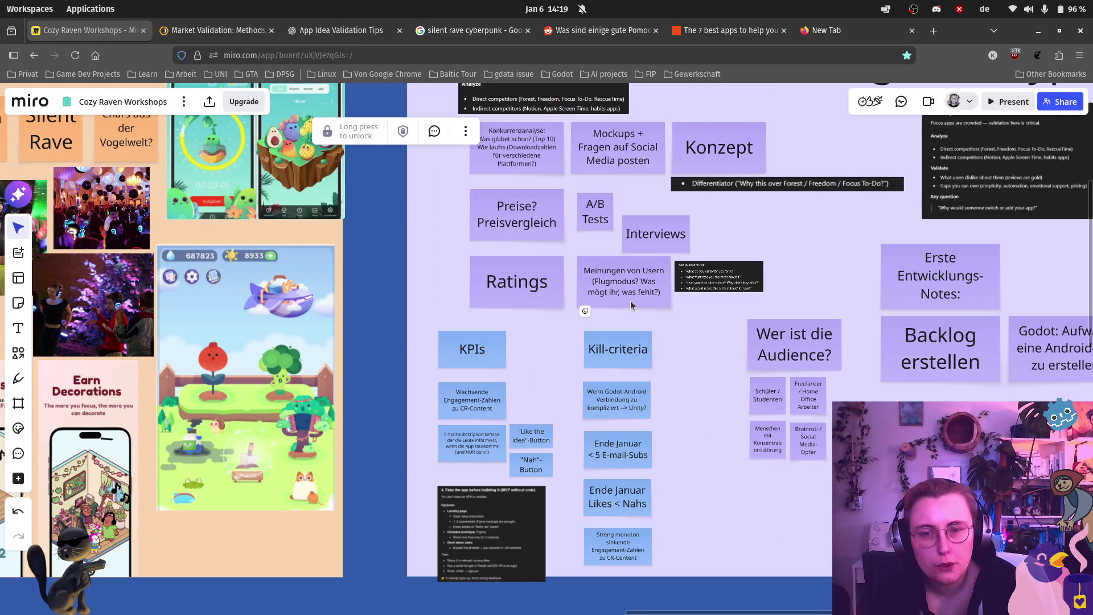
scroll(566, 454, "up", 5)
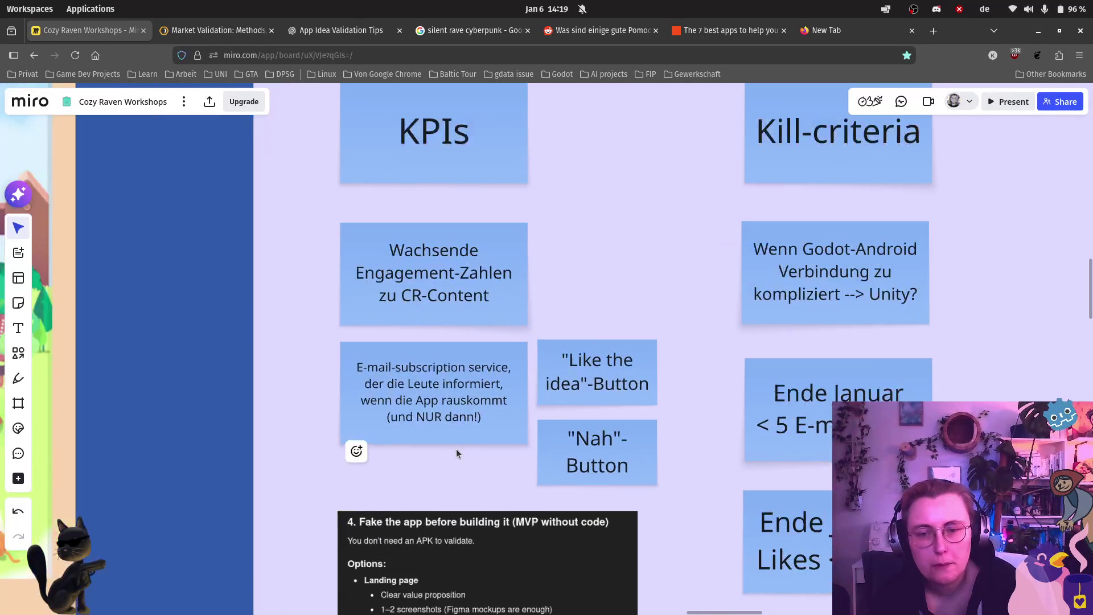
scroll(834, 273, "down", 3)
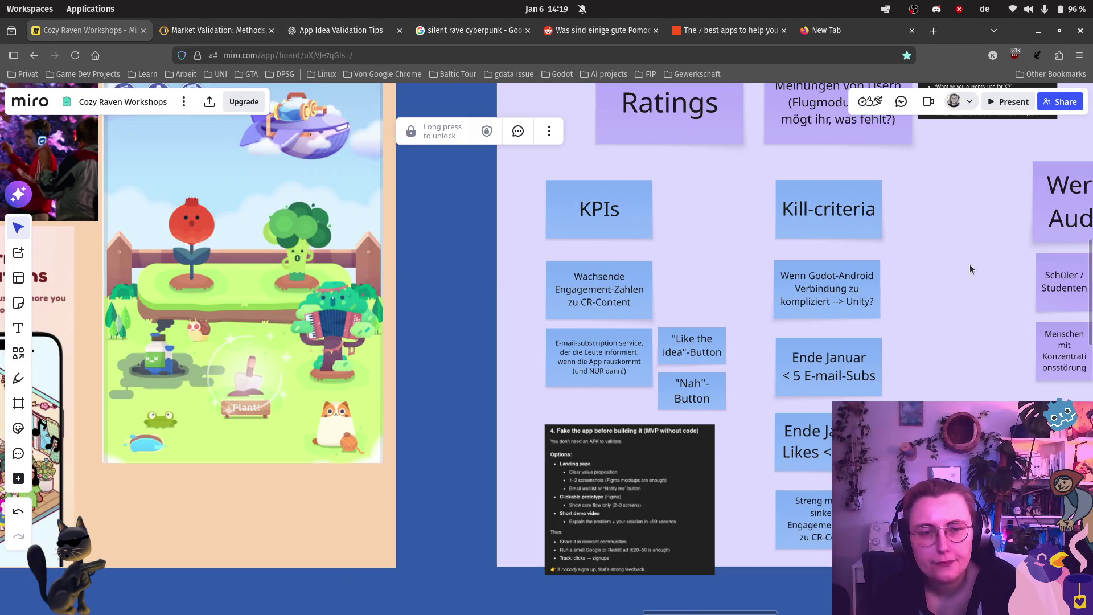
Step: Pan to inspect the Ratings, Interviews and Audience marketing notes
left_click_drag(888, 273, 525, 493)
scroll(718, 265, "down", 1)
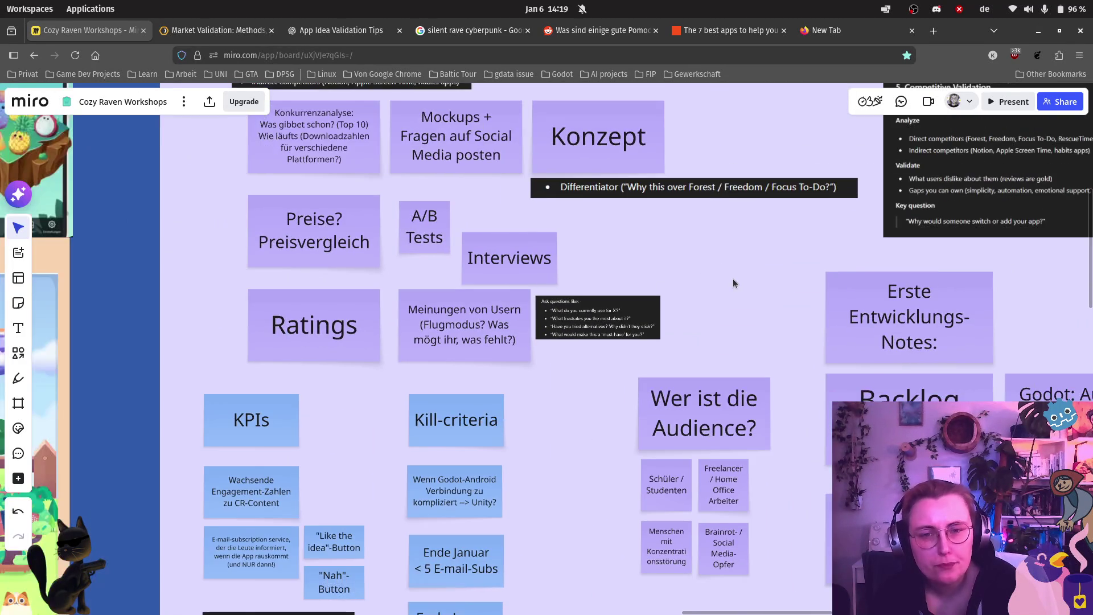
scroll(764, 240, "right", 5)
scroll(764, 240, "up", 3)
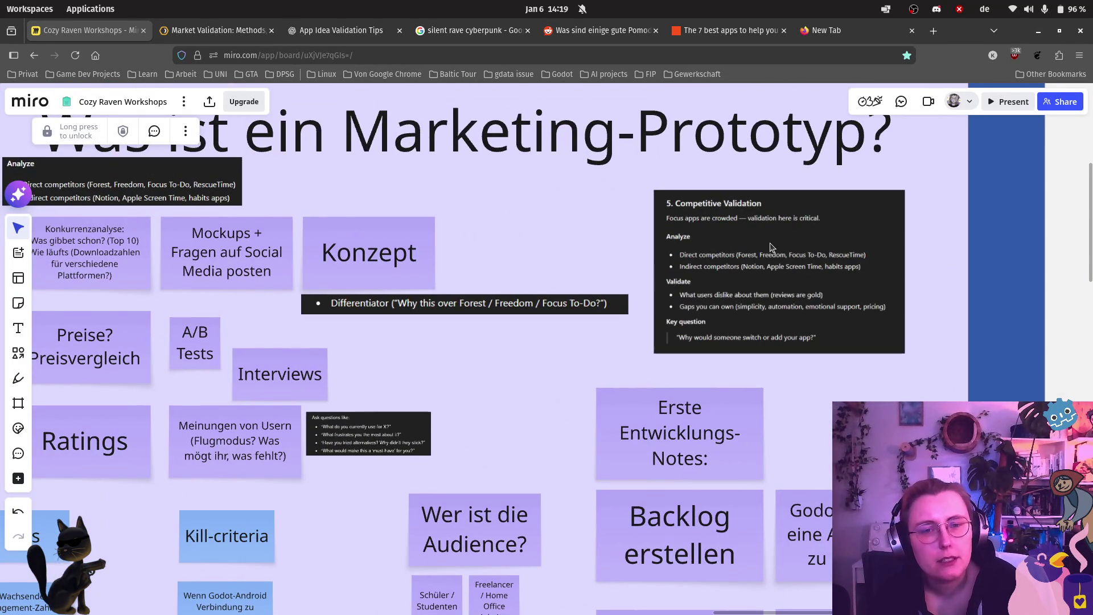
scroll(774, 279, "right", 10)
scroll(706, 292, "down", 2)
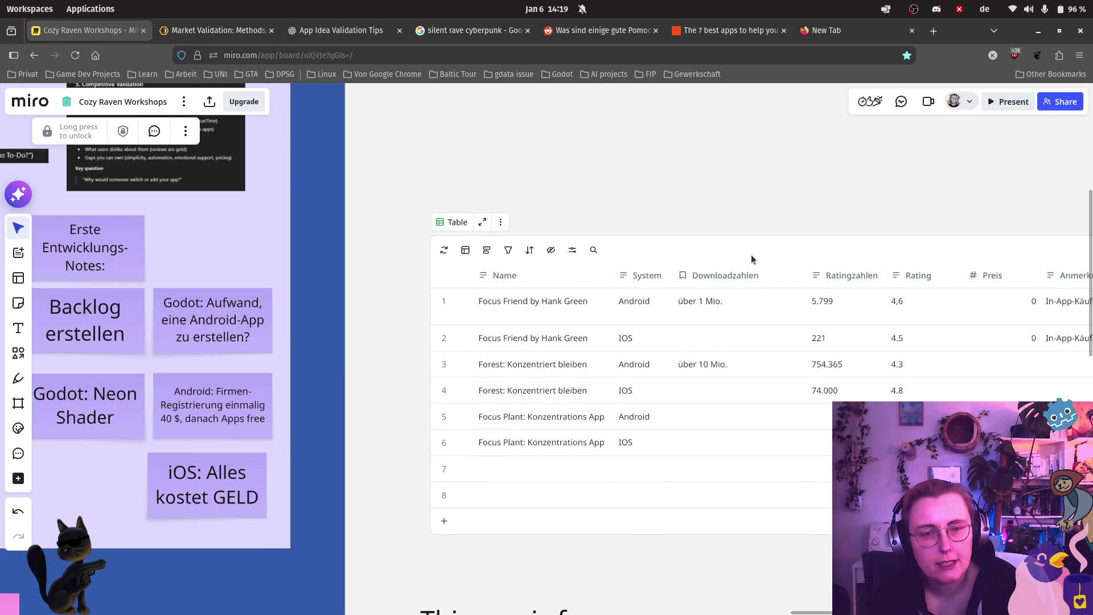
scroll(751, 236, "down", 5)
Step: Move the competitor focus-app table up and left, then switch to the Zapier focus-apps article
left_click_drag(748, 185, 736, 118)
scroll(181, 269, "up", 5)
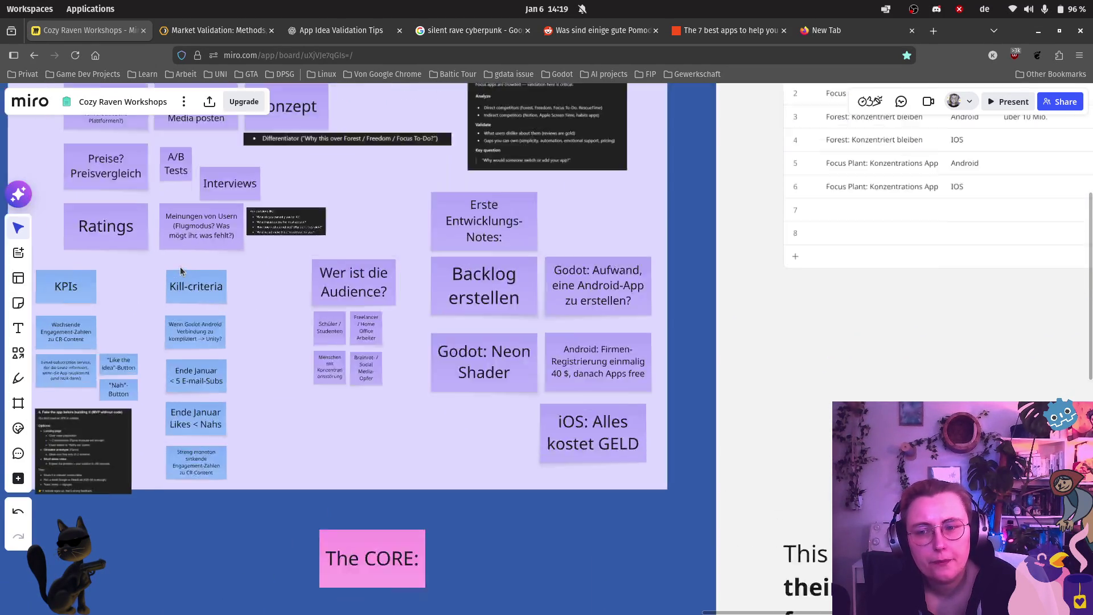
scroll(432, 301, "right", 10)
scroll(432, 300, "up", 4)
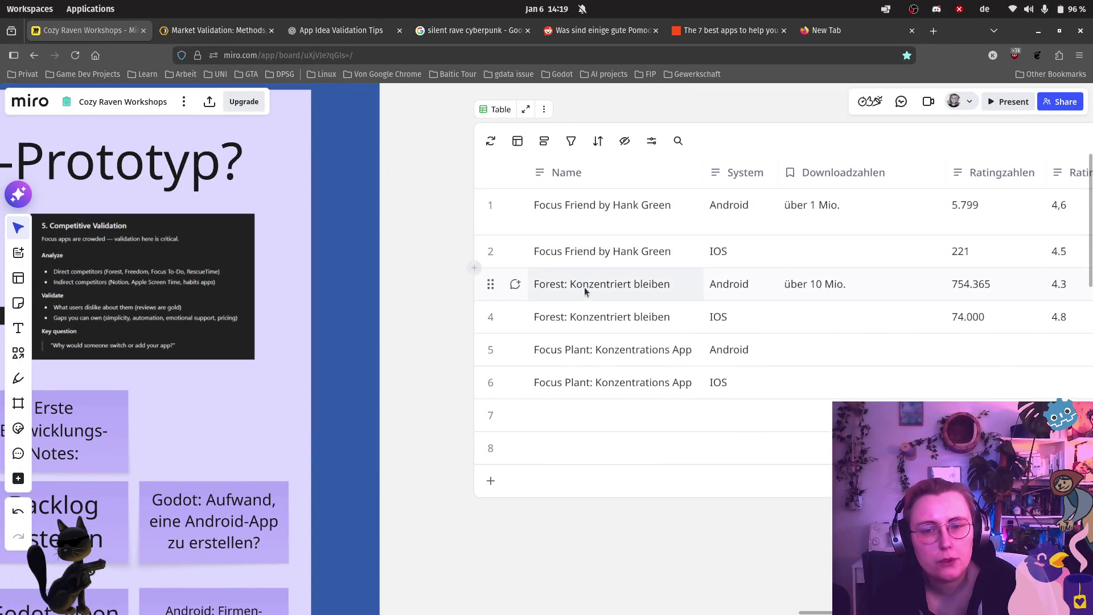
scroll(746, 363, "right", 10)
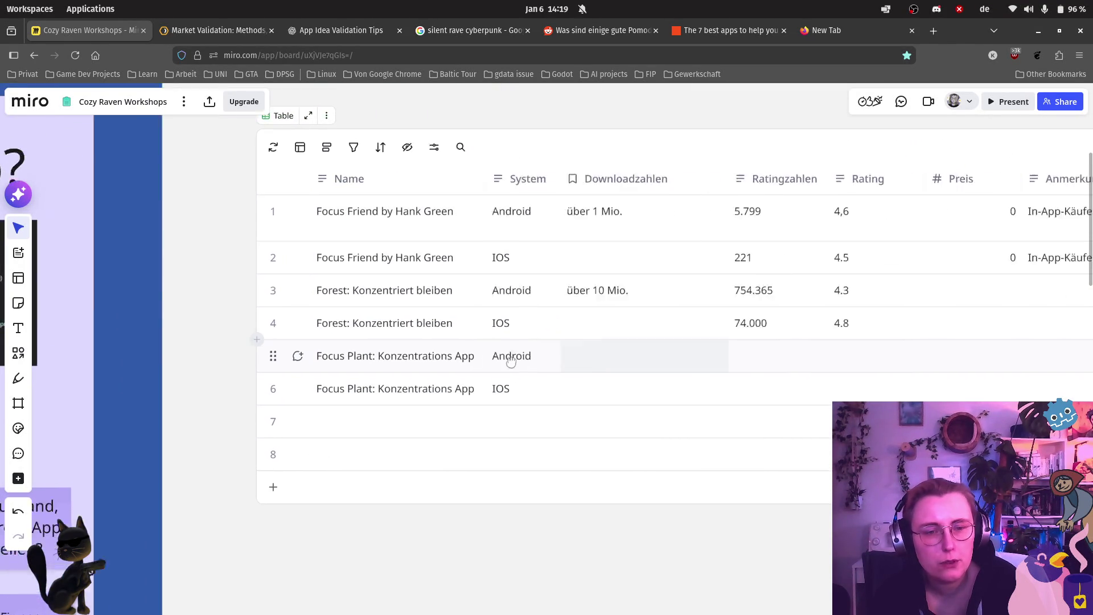
left_click_drag(302, 292, 507, 289)
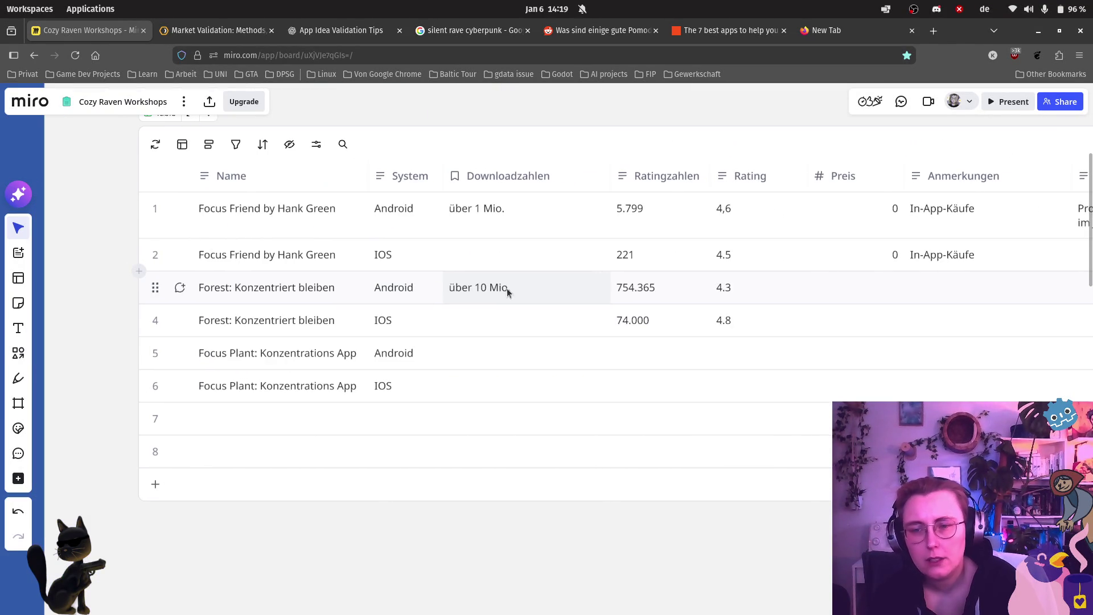
left_click(726, 30)
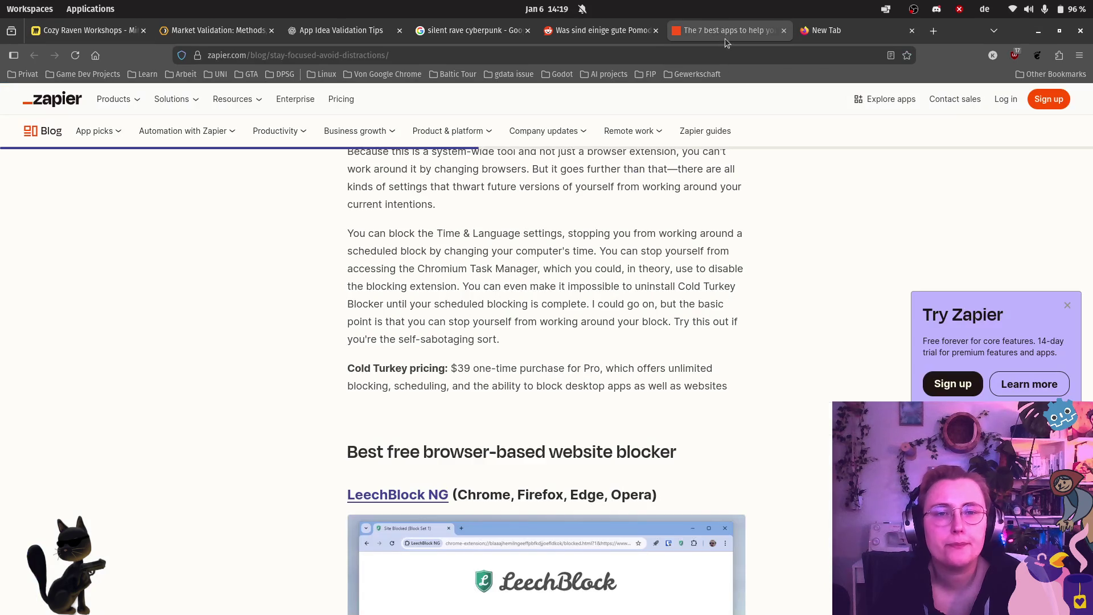
Step: Close the 'silent rave cyberpunk' tab, Google 'Android App Store' and open Google Play's Android apps
left_click(826, 31)
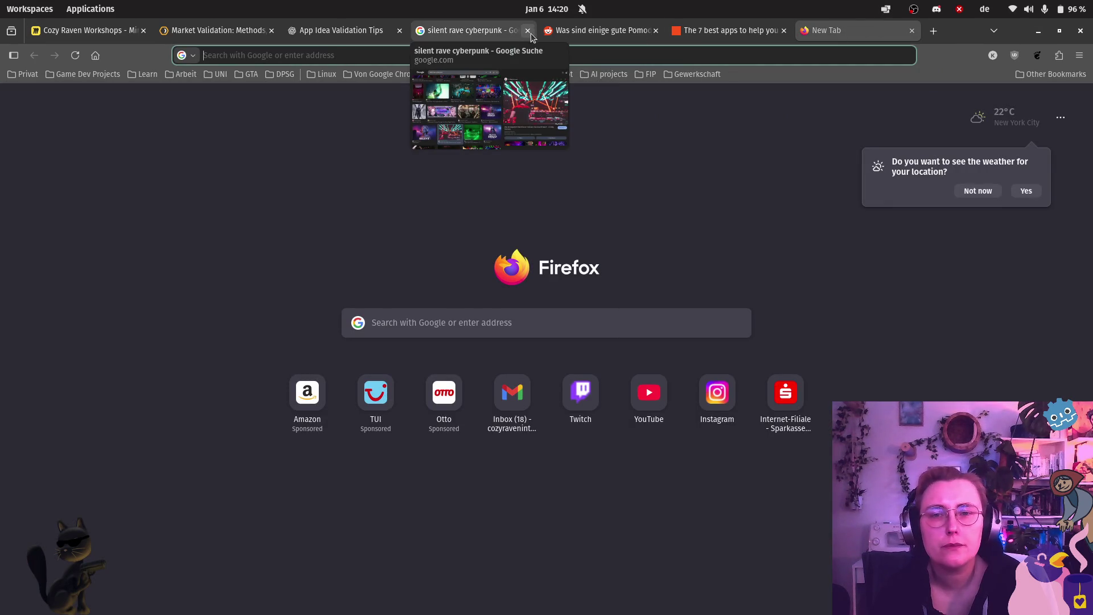
left_click(527, 30)
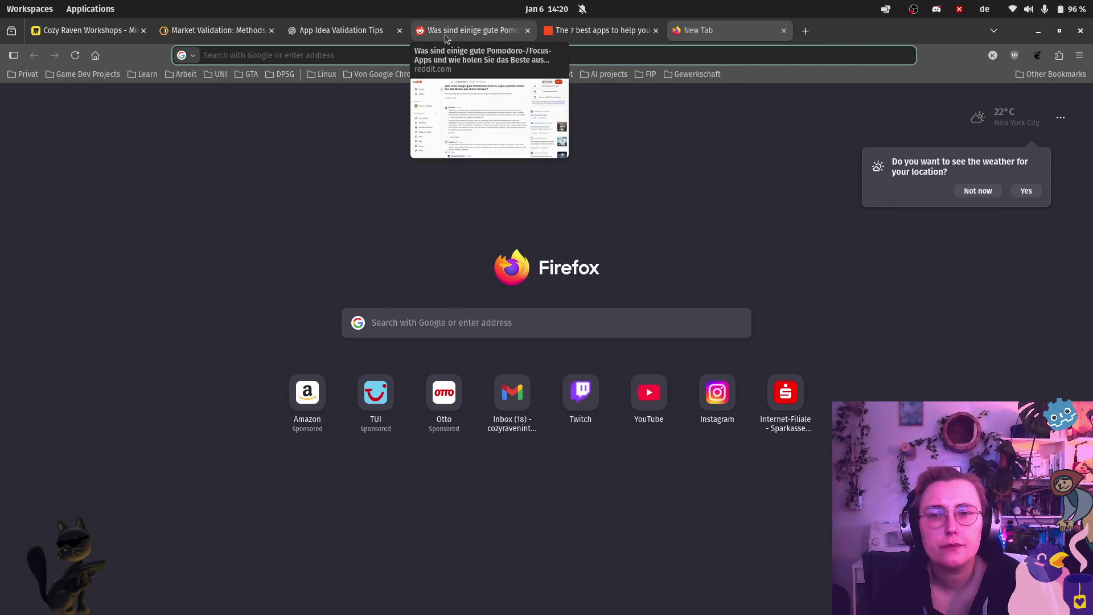
left_click(710, 50)
type("Android ")
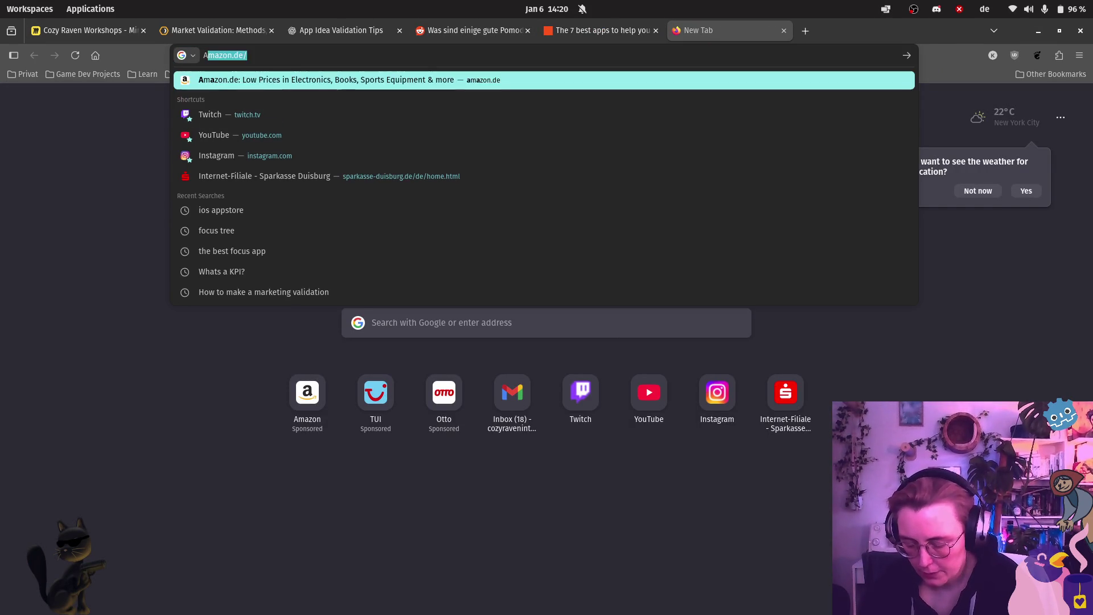
type("Store")
key("BackSpace")
key("BackSpace")
key("BackSpace")
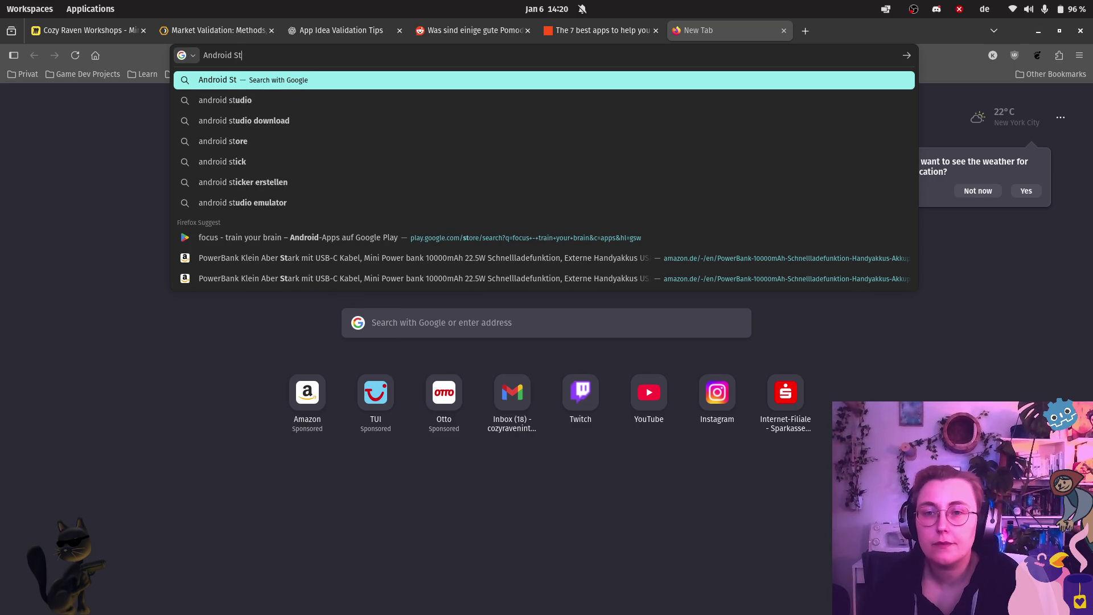
type("App Stzo")
key("BackSpace")
key("BackSpace")
type("ore")
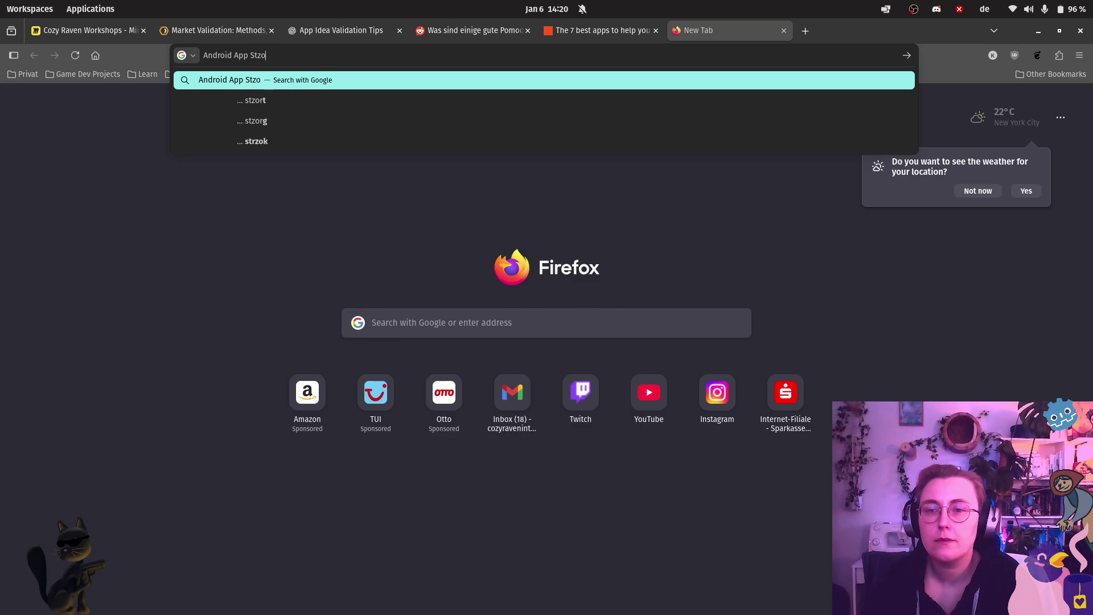
key("Return")
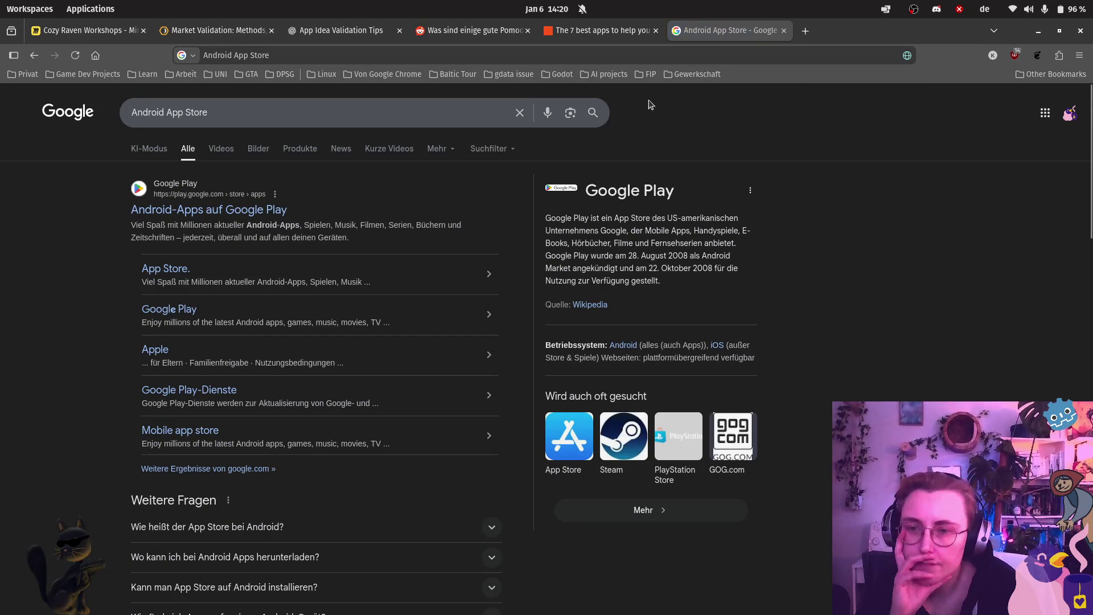
left_click(190, 208)
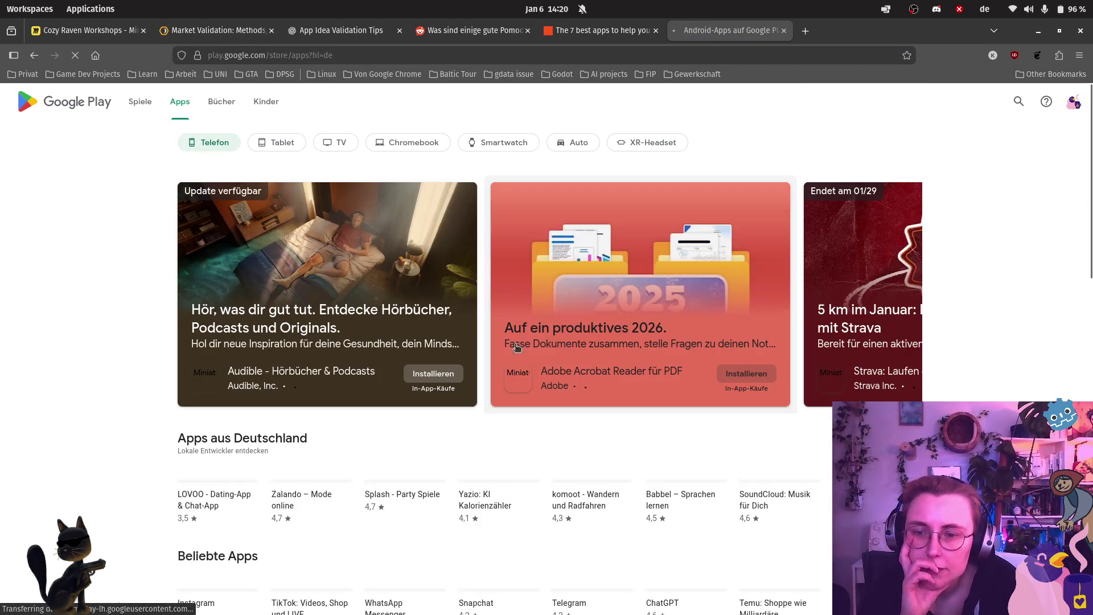
Step: Search Google Play for 'focus plant' and open the Focus Plant: Konzentration app page
scroll(615, 408, "down", 5)
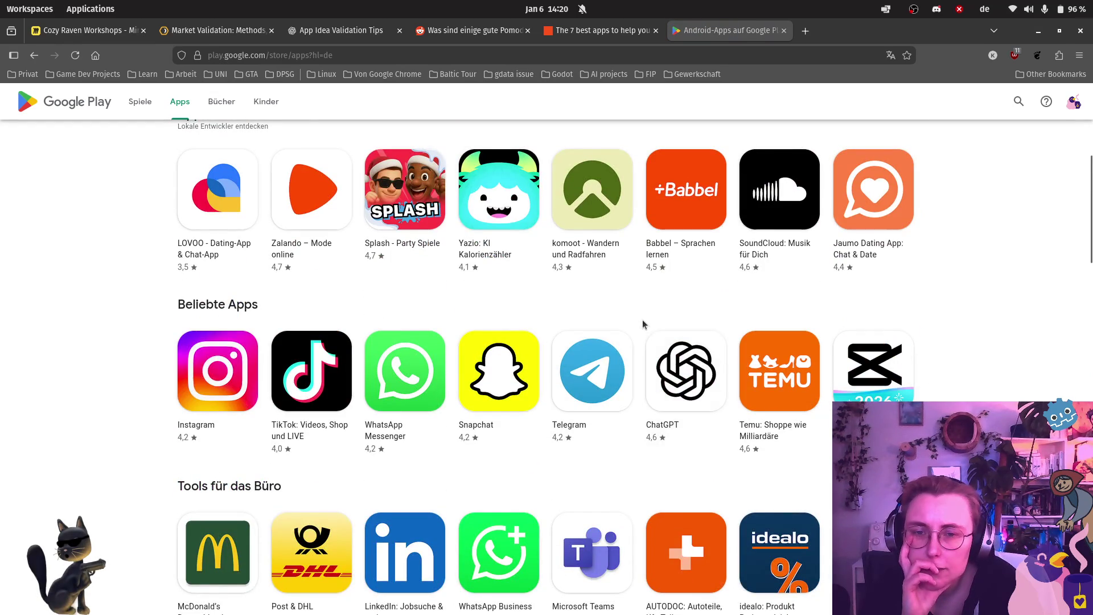
scroll(641, 319, "up", 5)
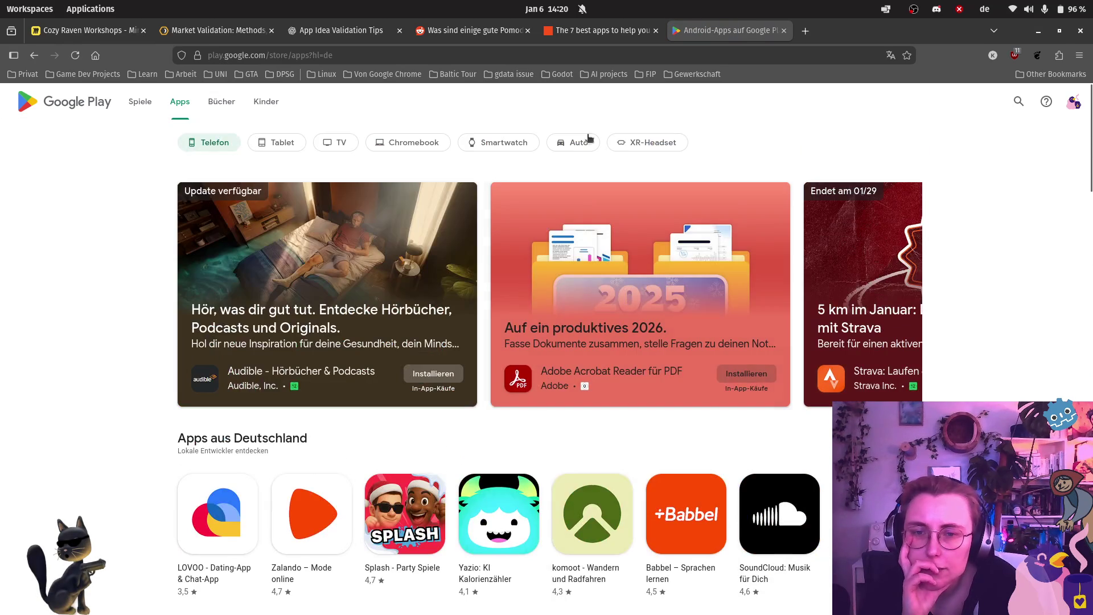
left_click(1018, 101)
type("focus plant")
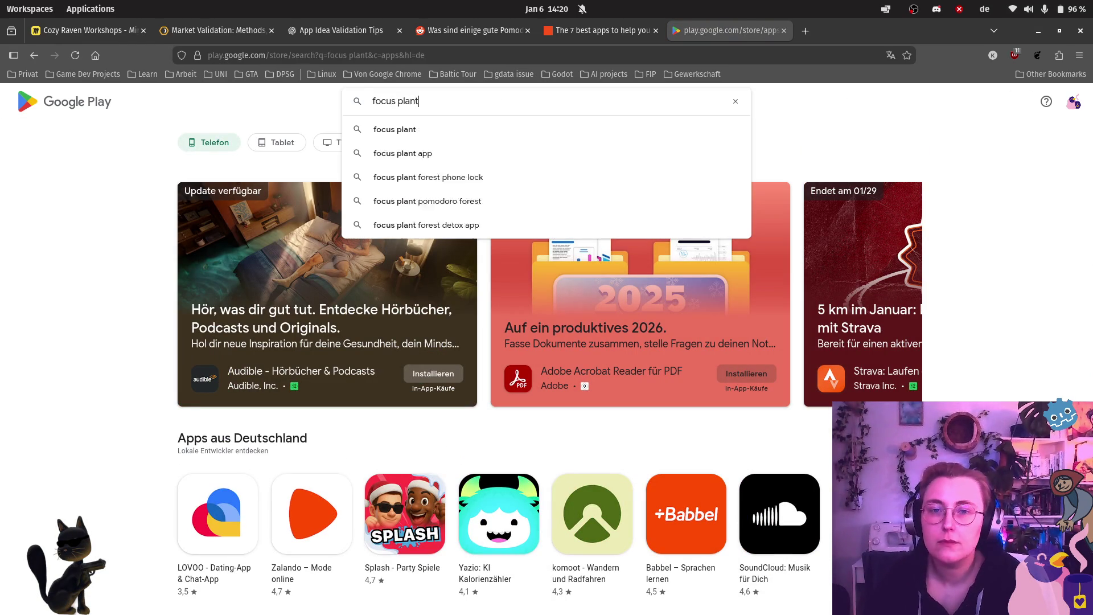
key("Return")
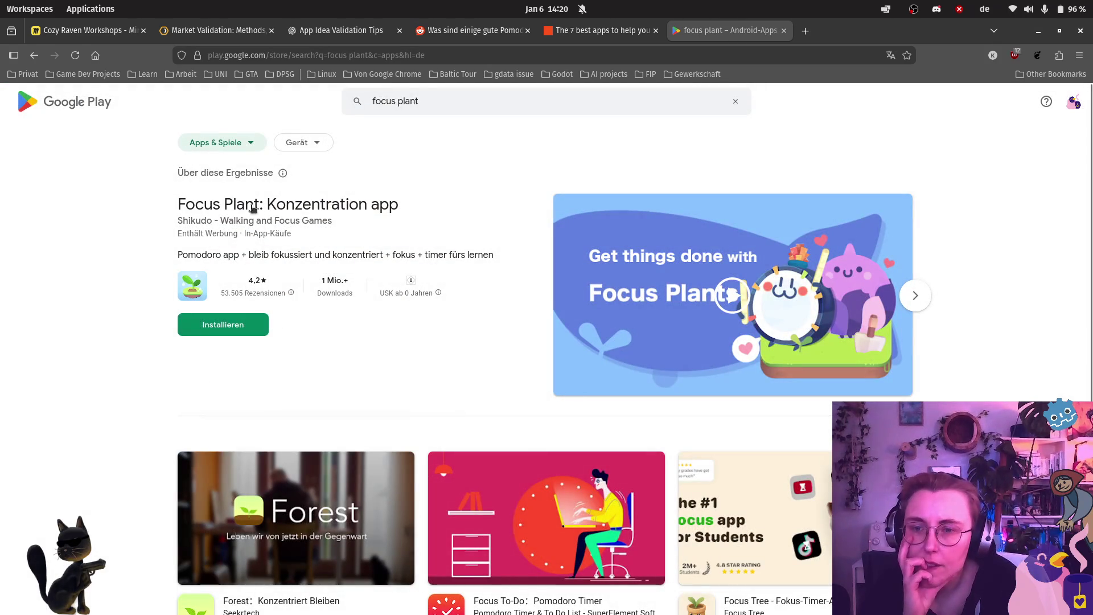
left_click(295, 210)
Step: Scroll through the Focus Plant store page, then return to the Cozy Raven Workshops board
scroll(592, 207, "down", 3)
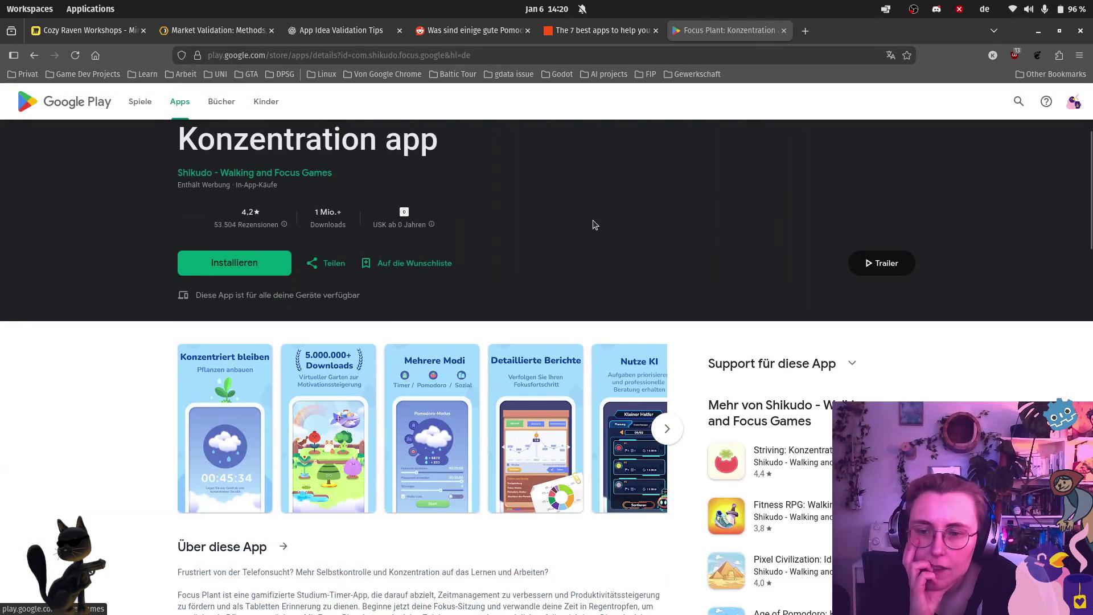
scroll(597, 219, "down", 5)
scroll(604, 206, "down", 8)
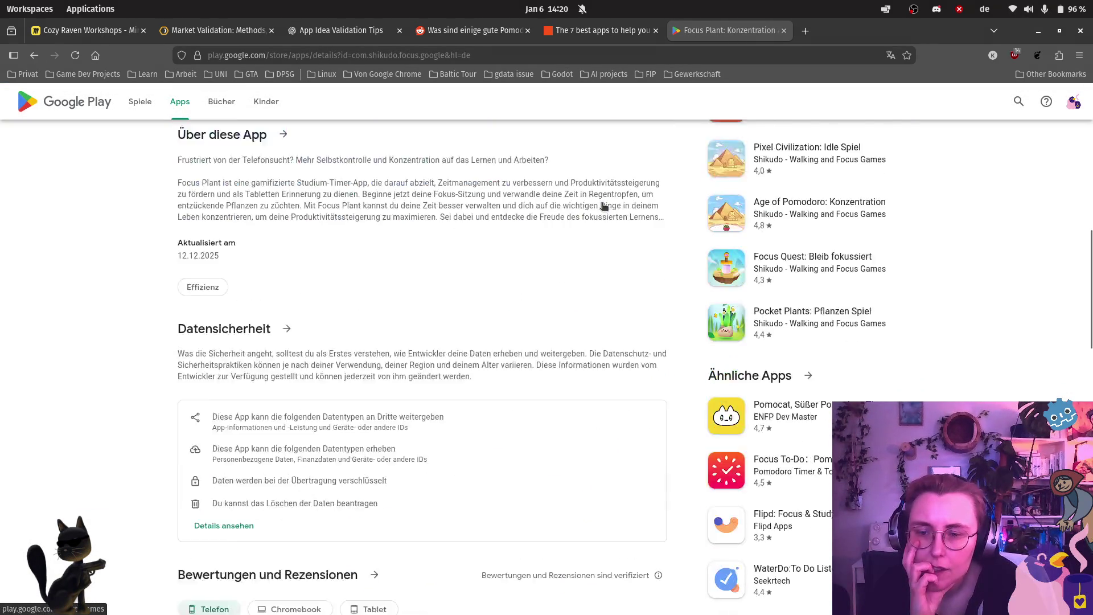
scroll(604, 205, "up", 15)
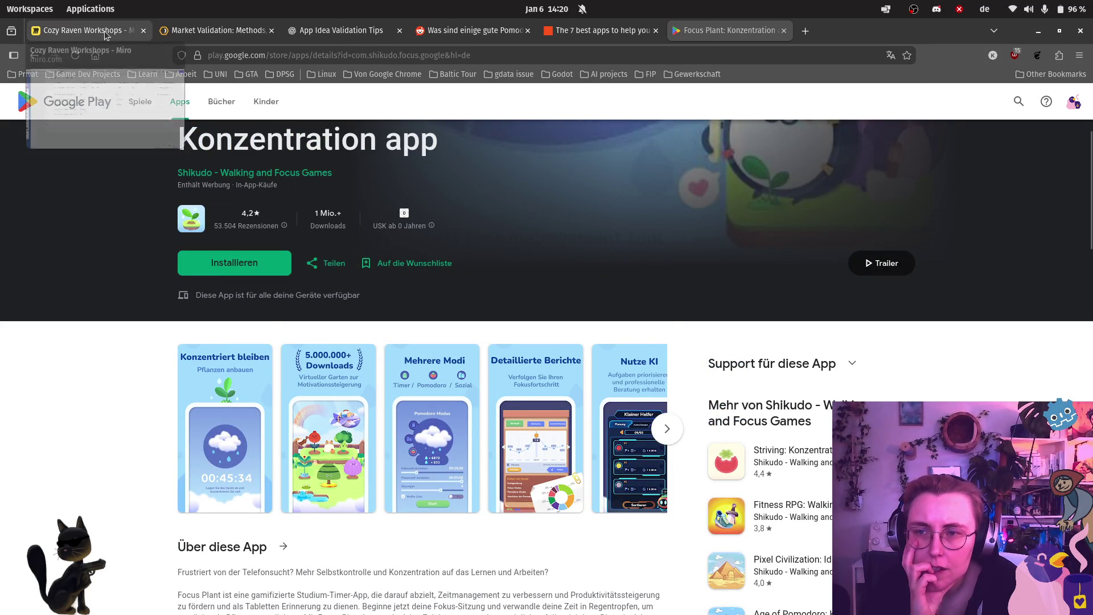
left_click(85, 30)
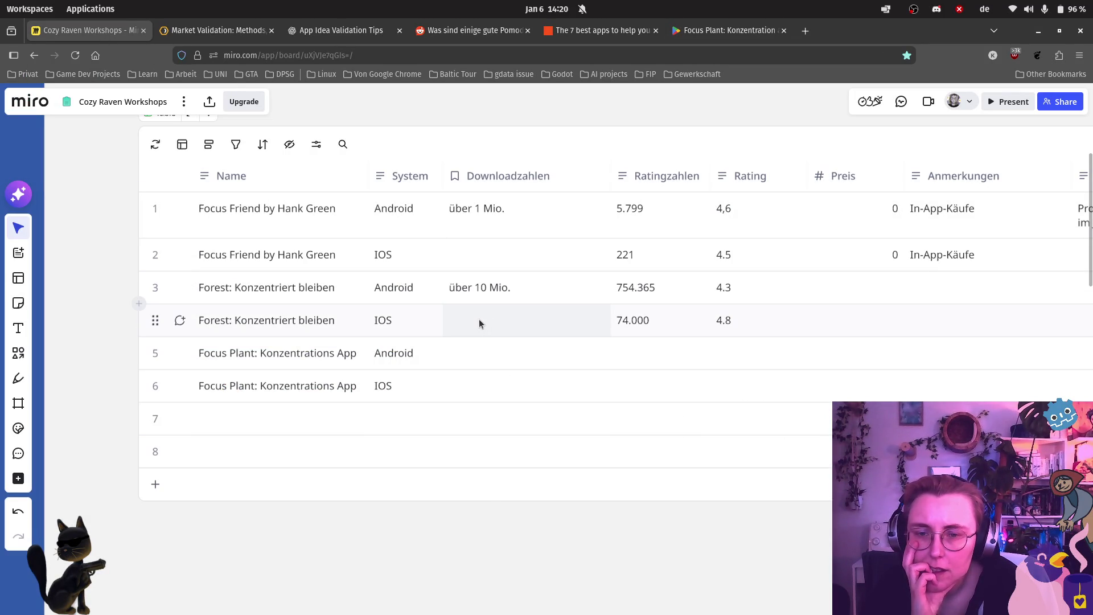
Step: Enter 'über 1 Mio.' downloads and 53.500 ratings for Focus Plant Android, checking the store page
left_click(469, 360)
type("über 1 Mio.")
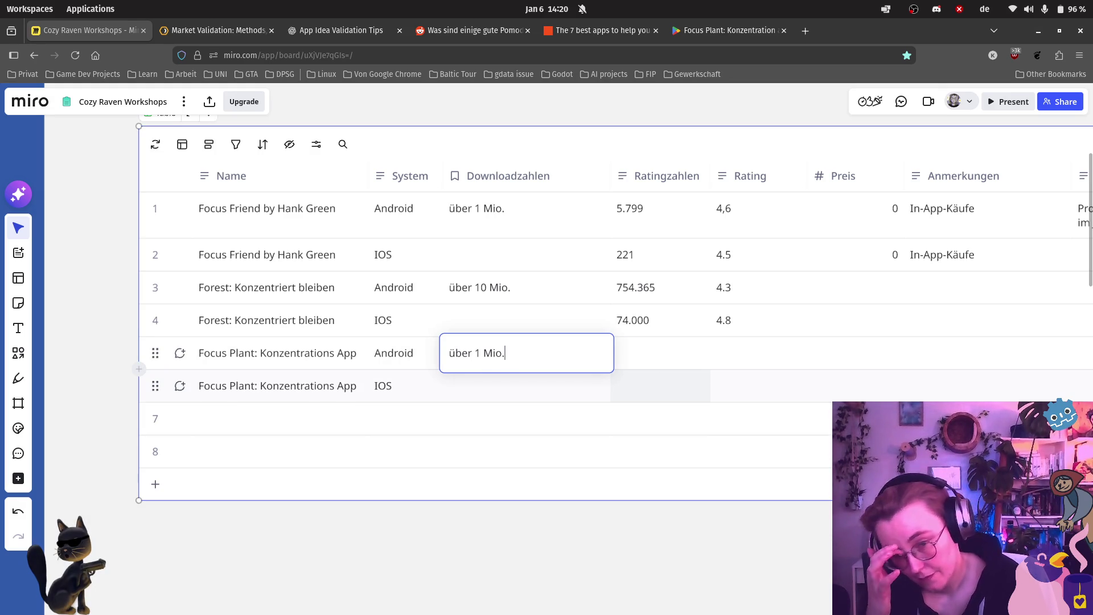
left_click(695, 365)
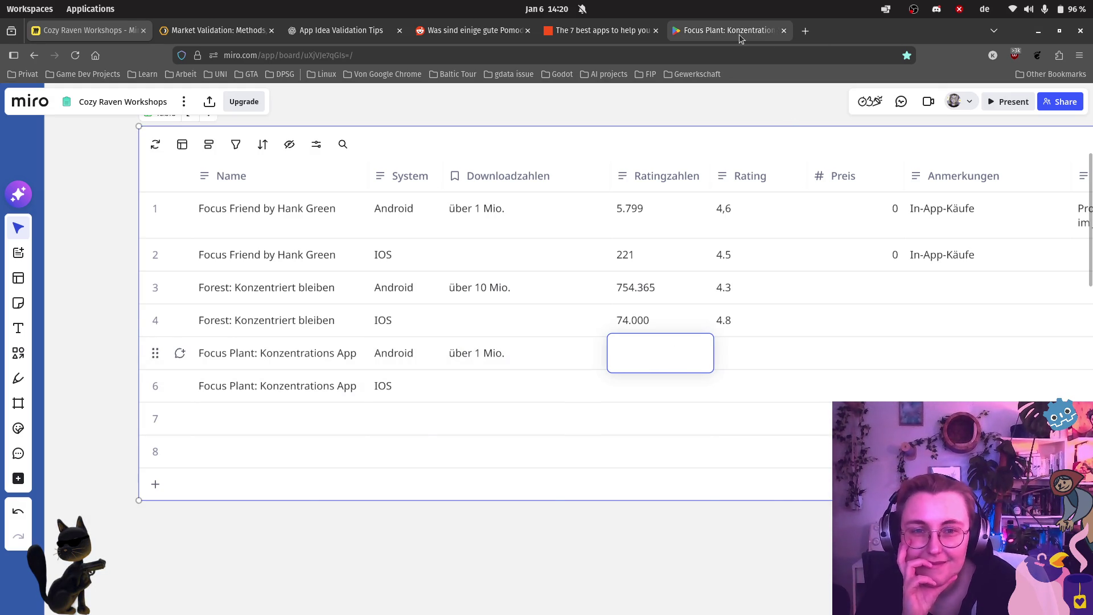
left_click(745, 37)
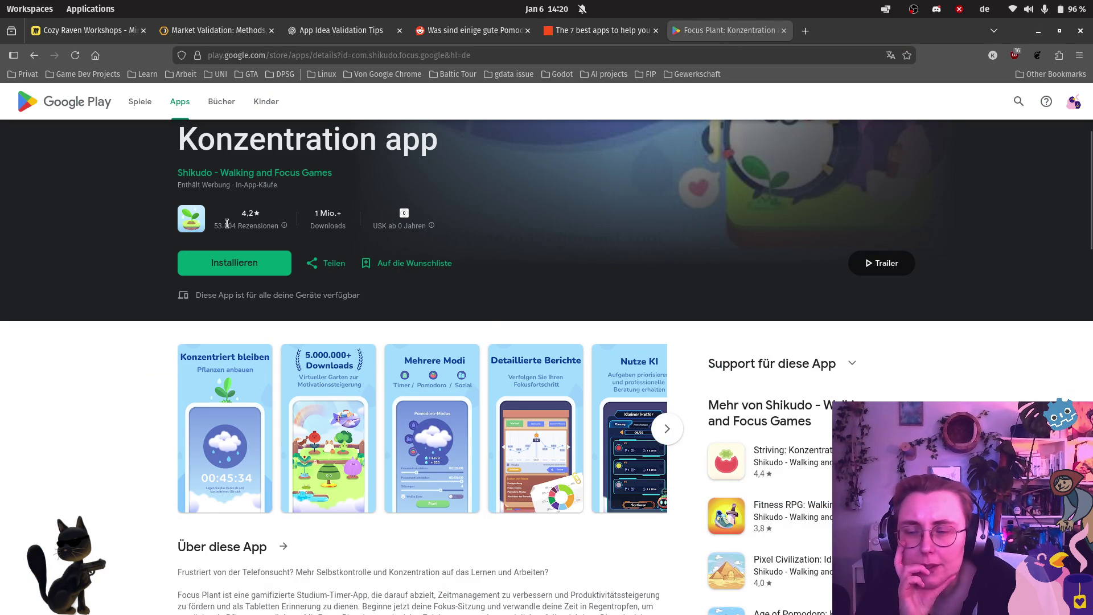
left_click(88, 30)
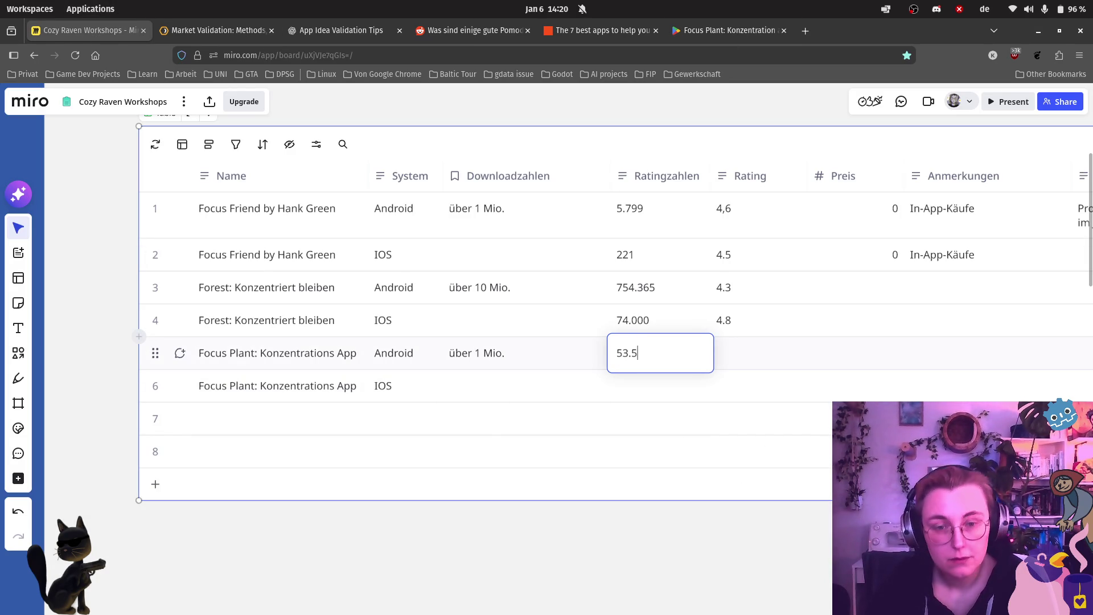
left_click(755, 364)
Step: Look up Focus Plant's star rating and enter 4.2 in the Rating cell
left_click(735, 31)
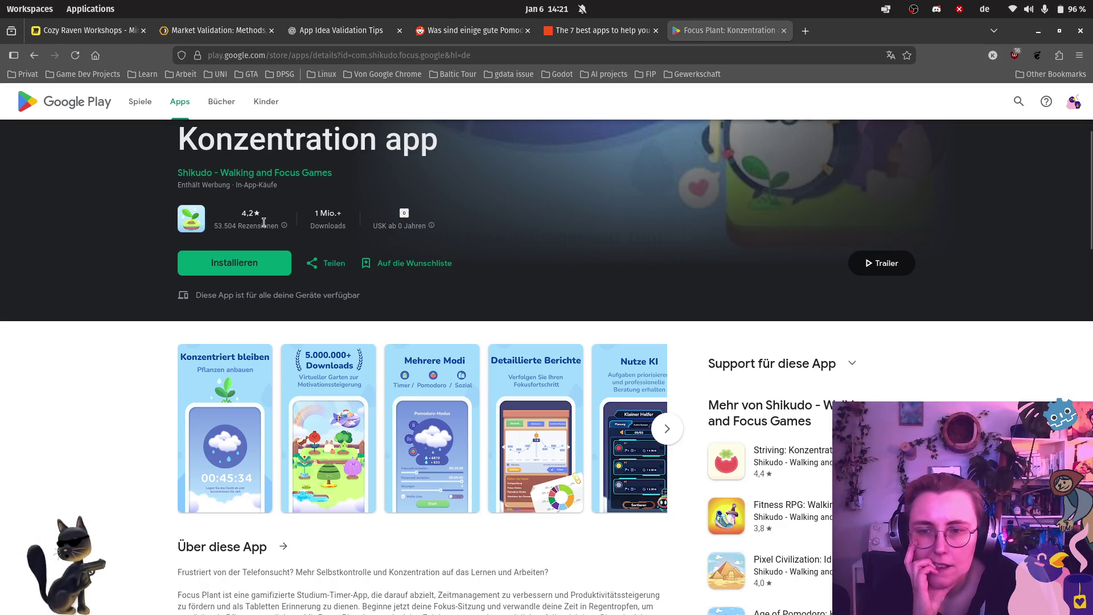
mouse_move(93, 36)
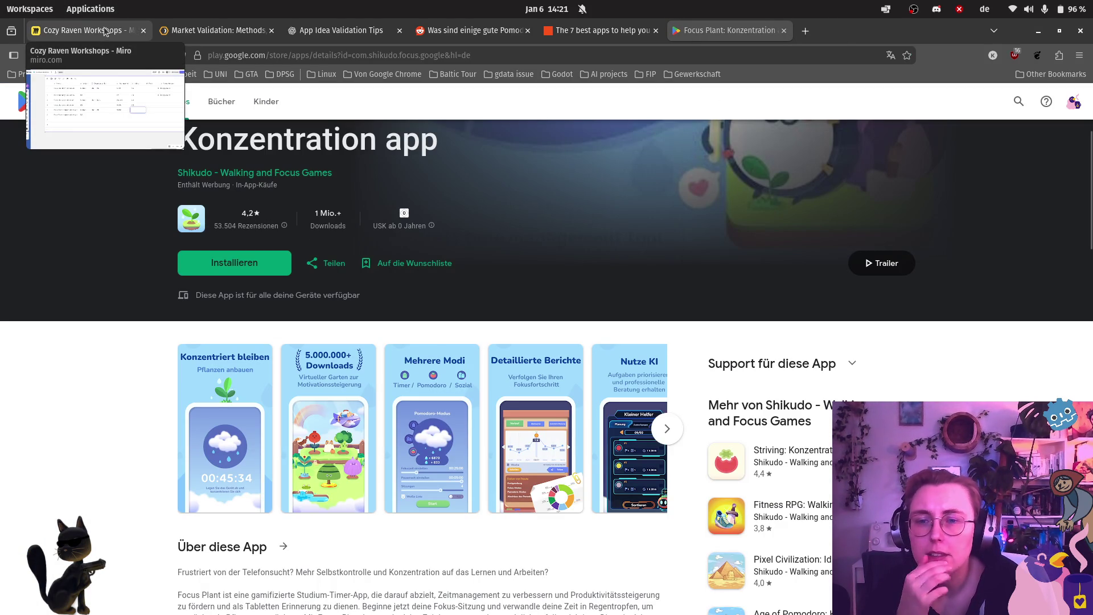
left_click(93, 35)
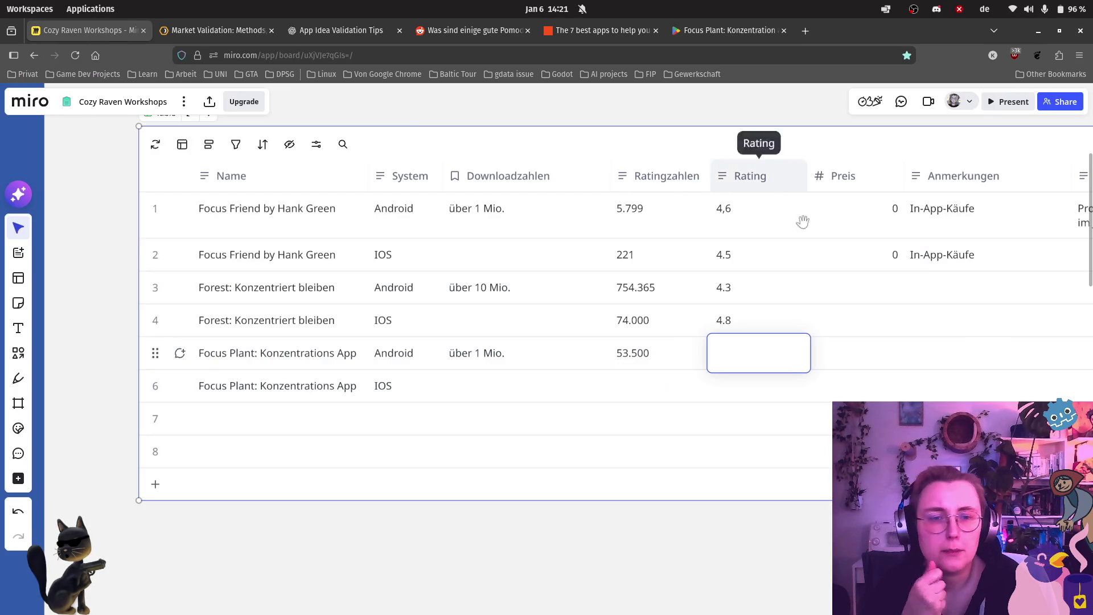
type("4.2")
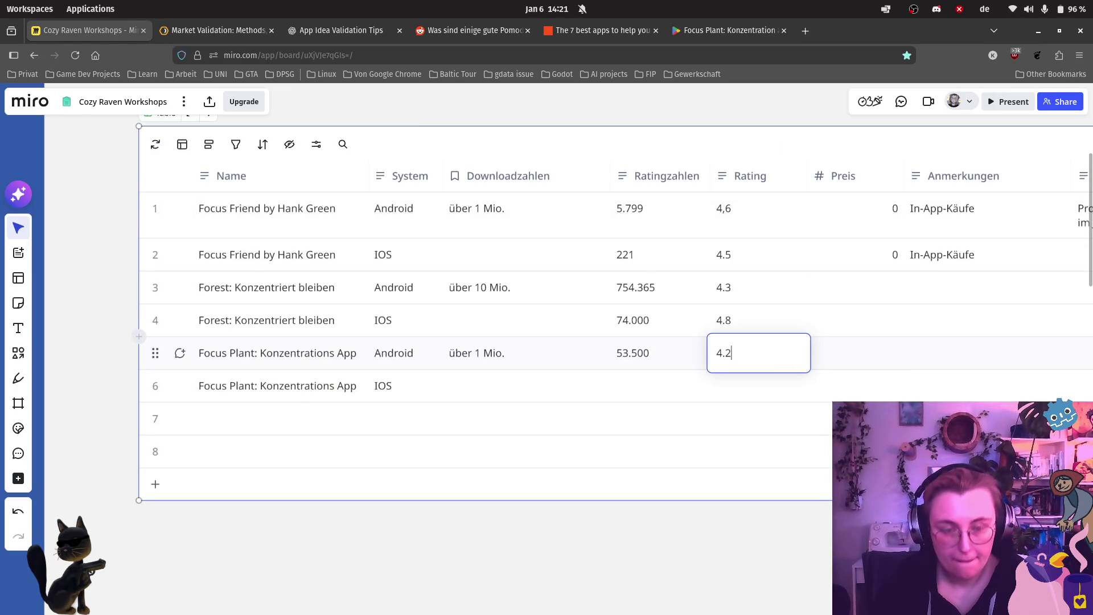
left_click(832, 360)
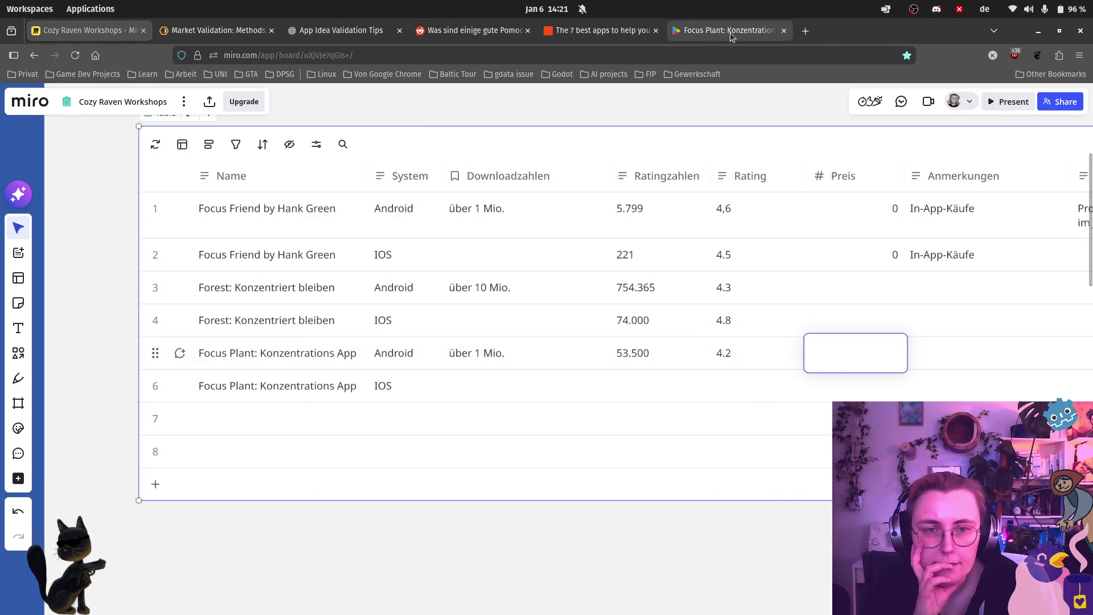
Step: Check Focus Plant's price on the store page and enter 0 in Preis
left_click(721, 33)
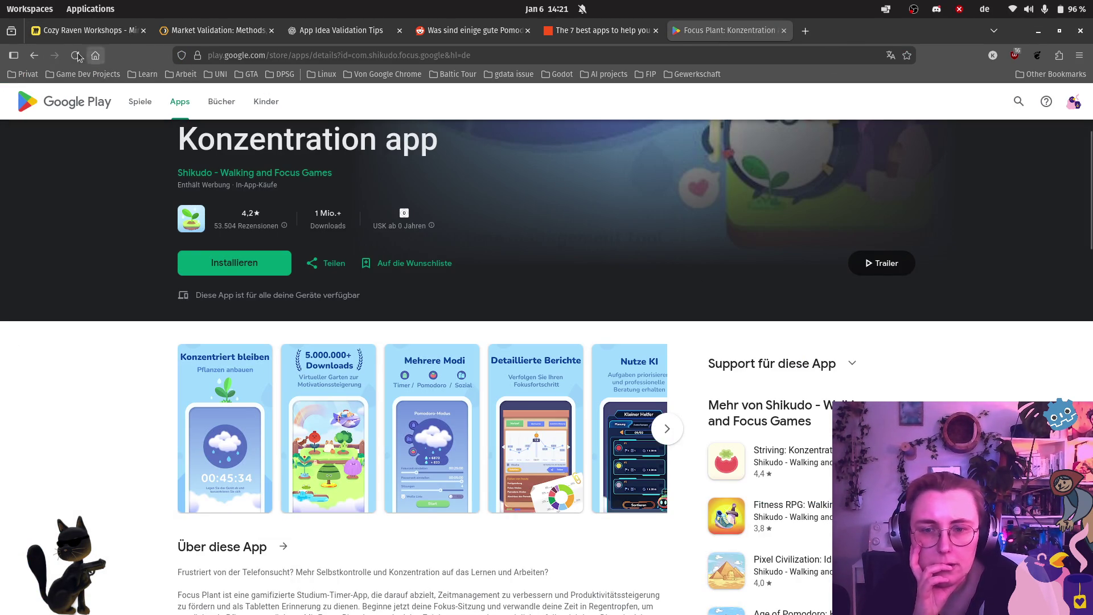
left_click(85, 30)
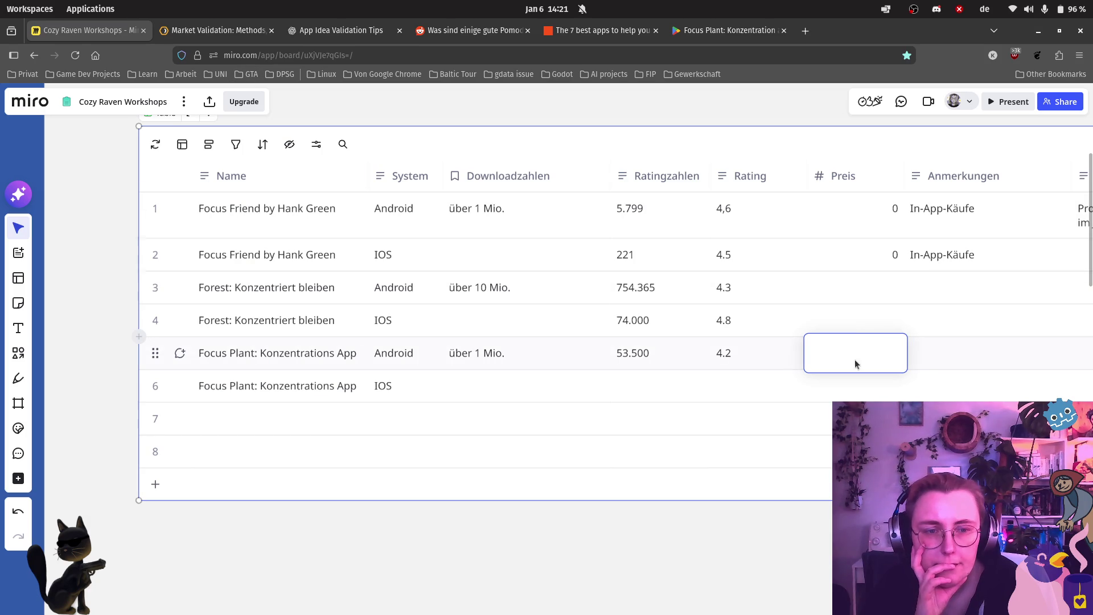
type("0")
left_click(974, 358)
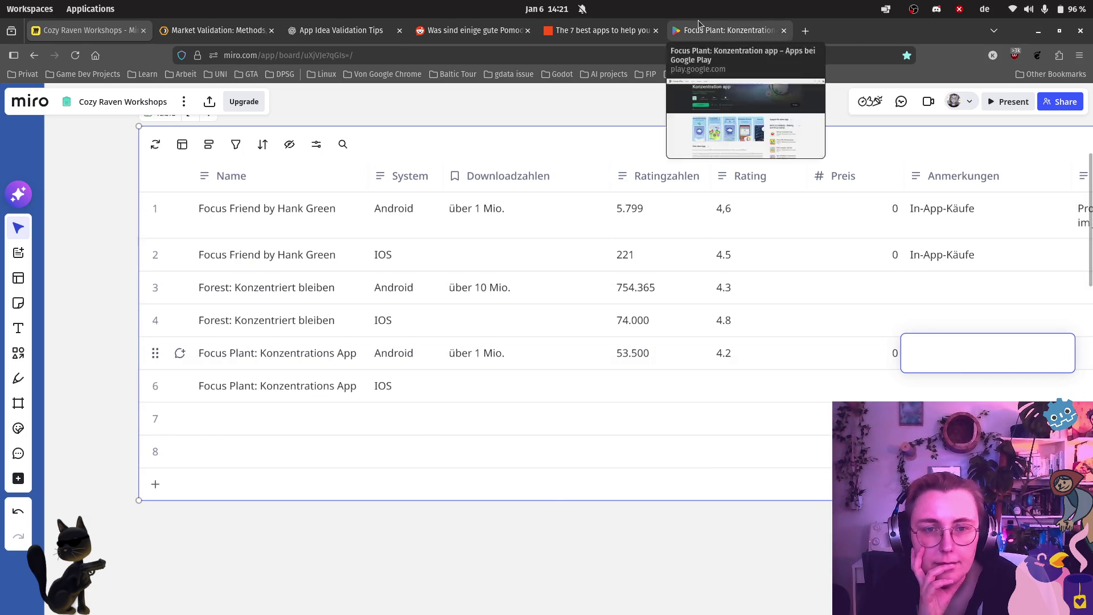
left_click(699, 25)
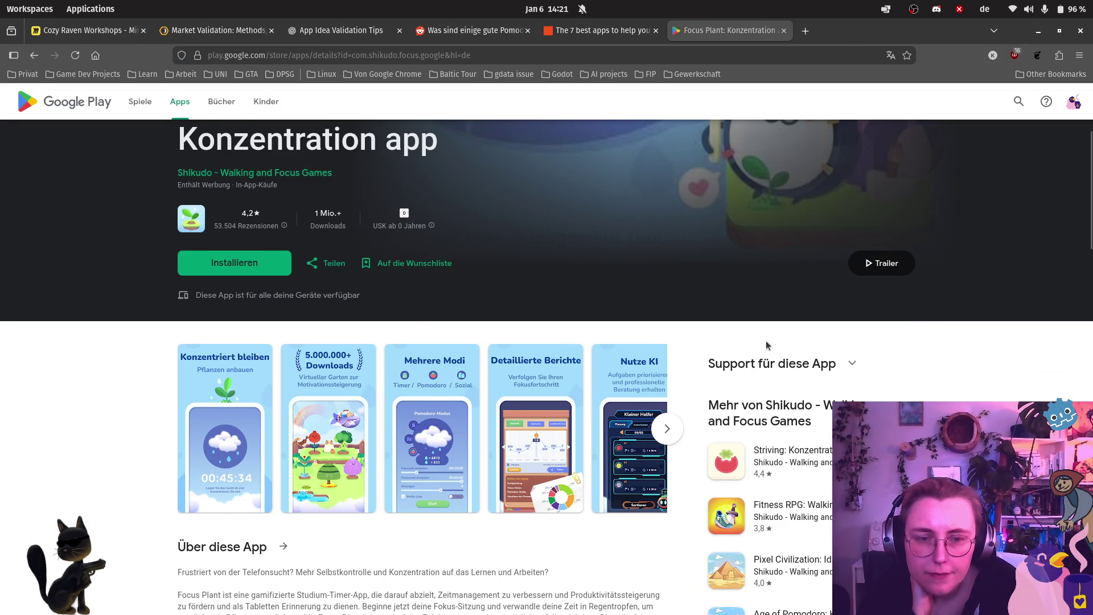
scroll(975, 342, "down", 7)
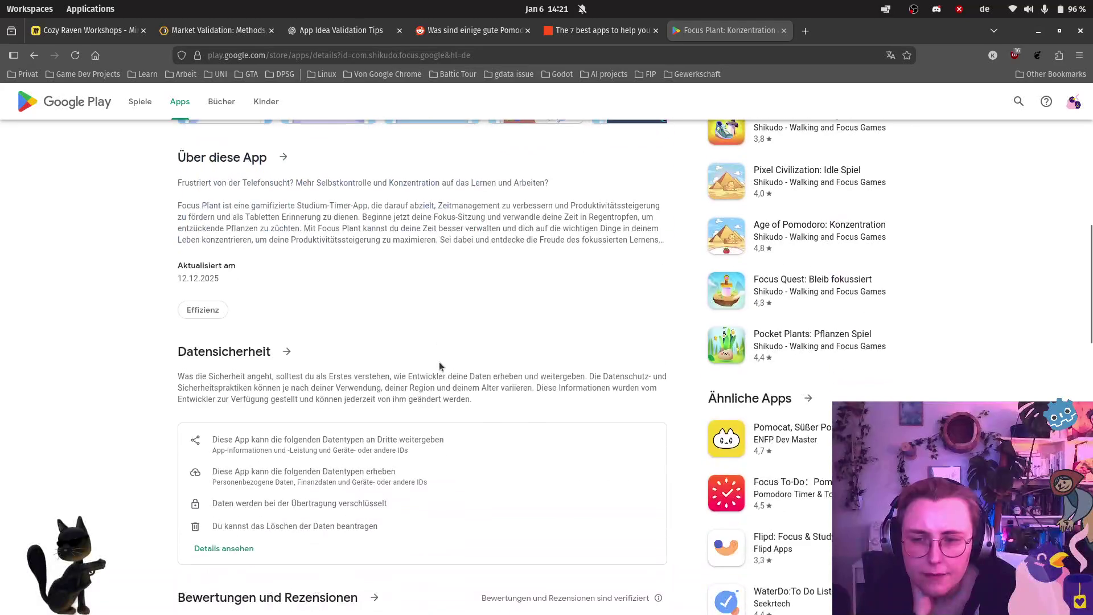
scroll(441, 357, "down", 3)
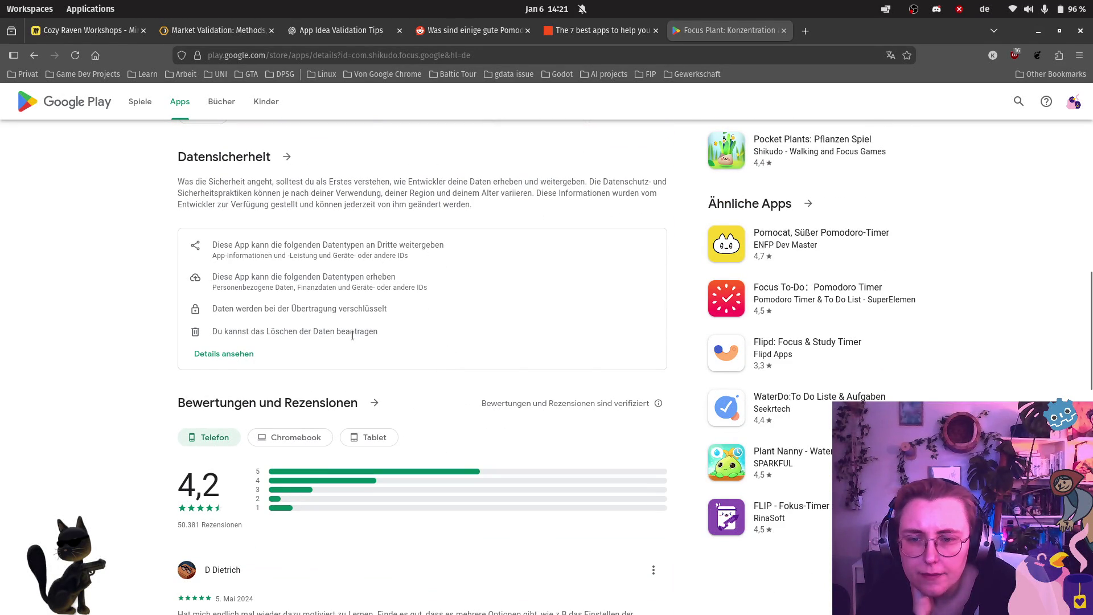
scroll(350, 340, "down", 2)
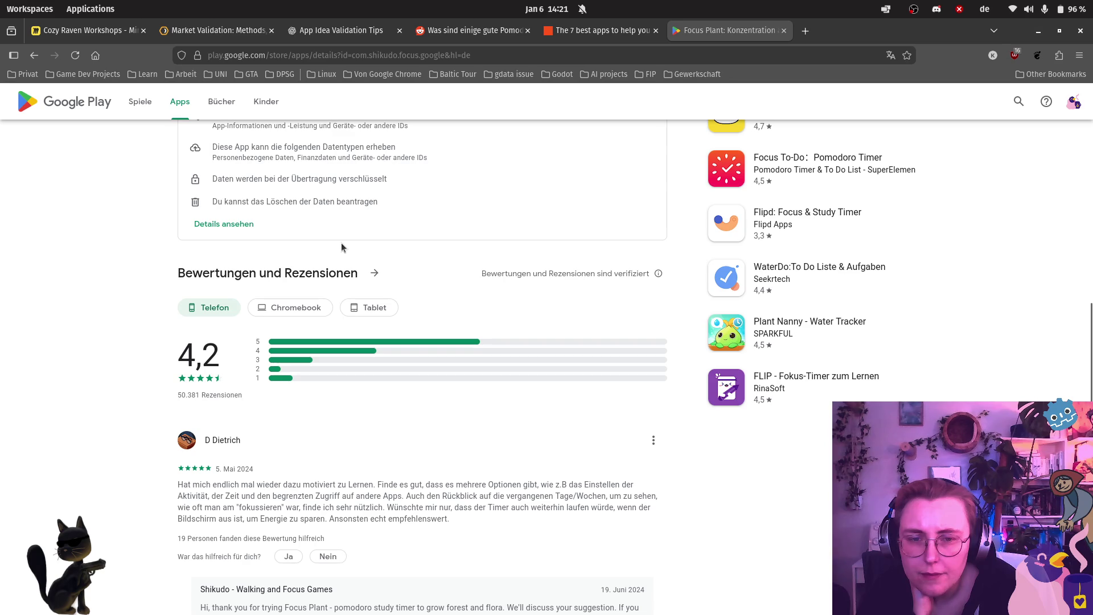
scroll(530, 274, "down", 12)
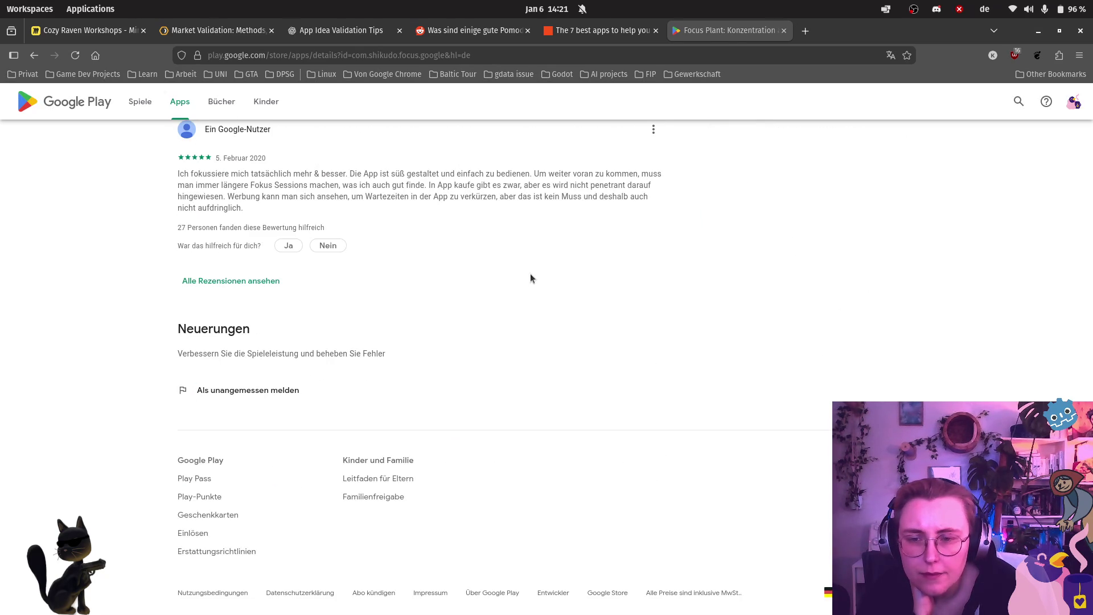
scroll(529, 272, "up", 20)
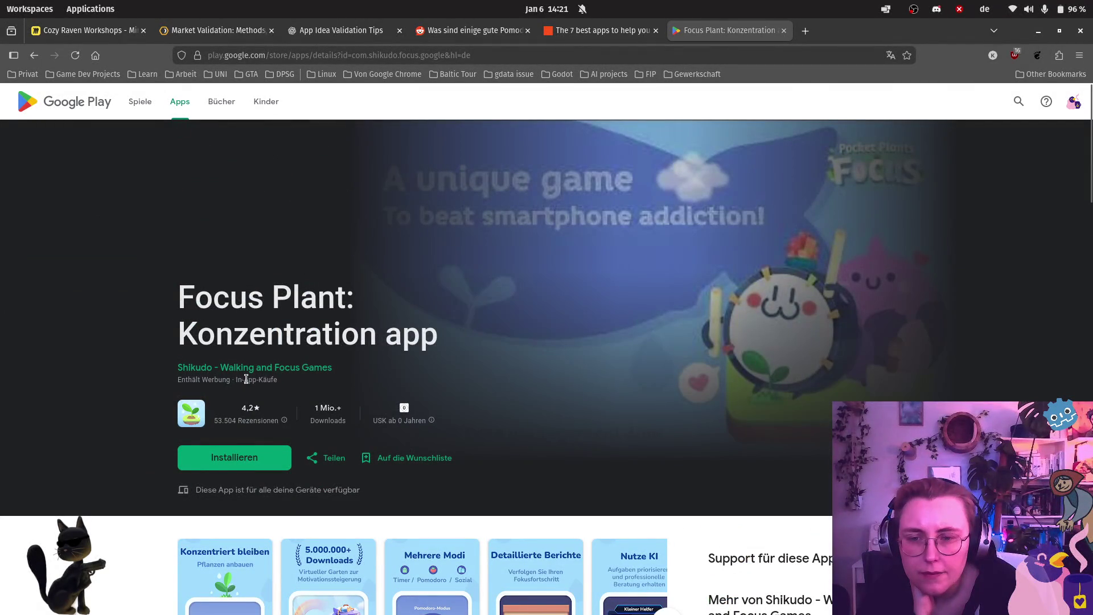
left_click(86, 30)
type("Werbung, In")
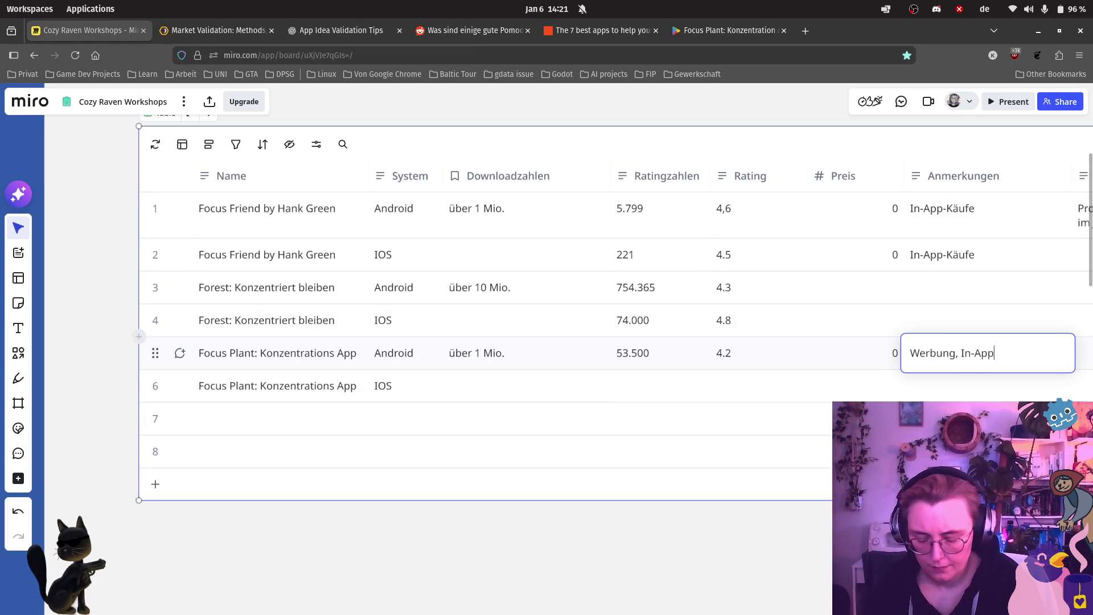
Step: Complete the Focus Plant Android Anmerkungen entry, then switch to the App Idea Validation Tips chat
type("-App-Käufe")
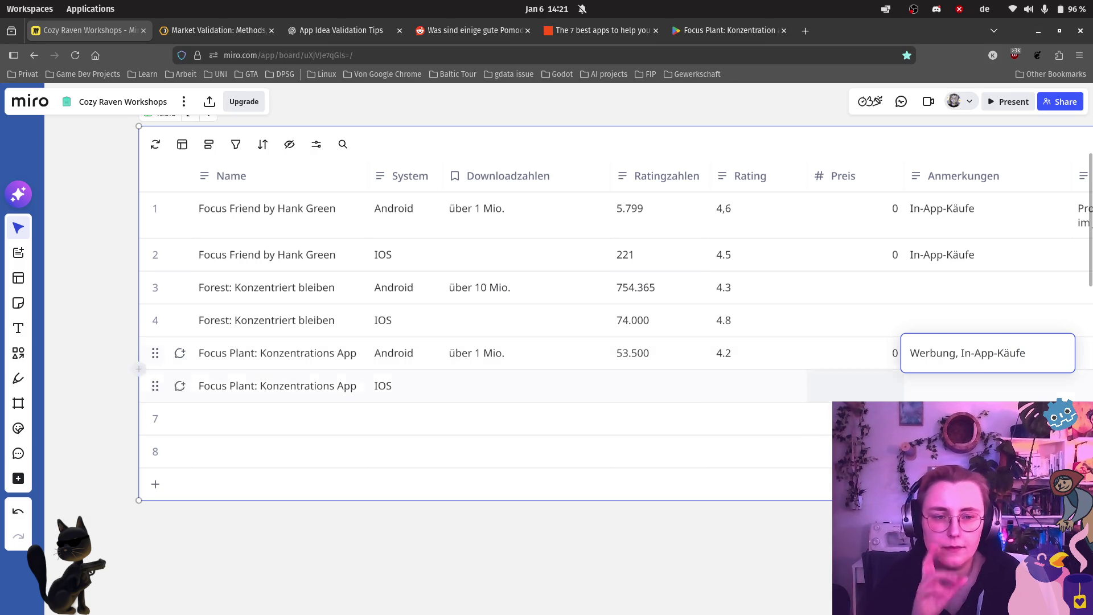
left_click(654, 555)
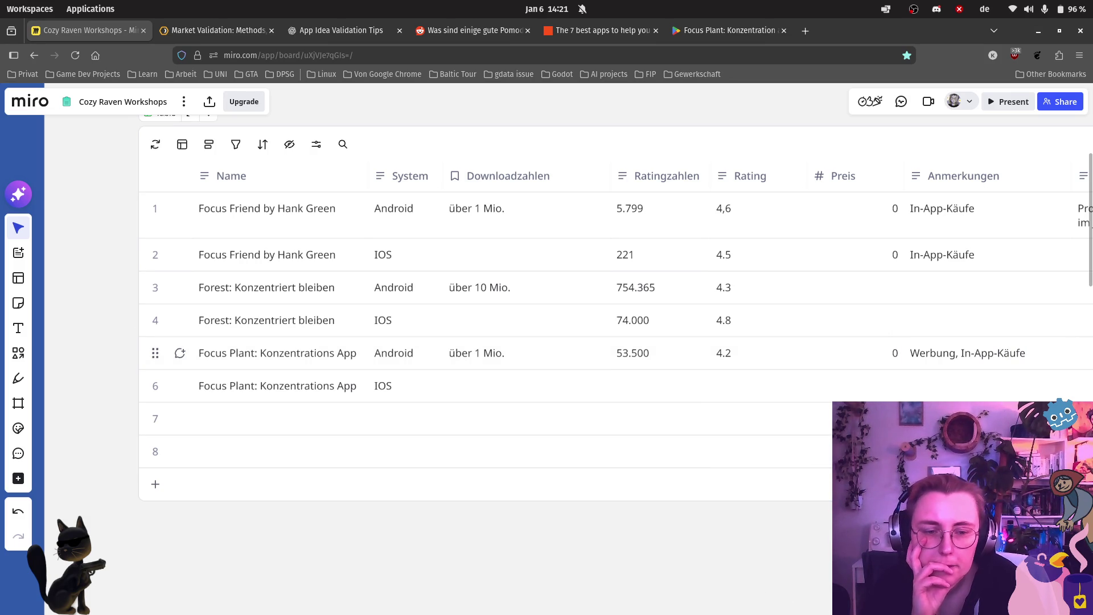
scroll(399, 313, "right", 8)
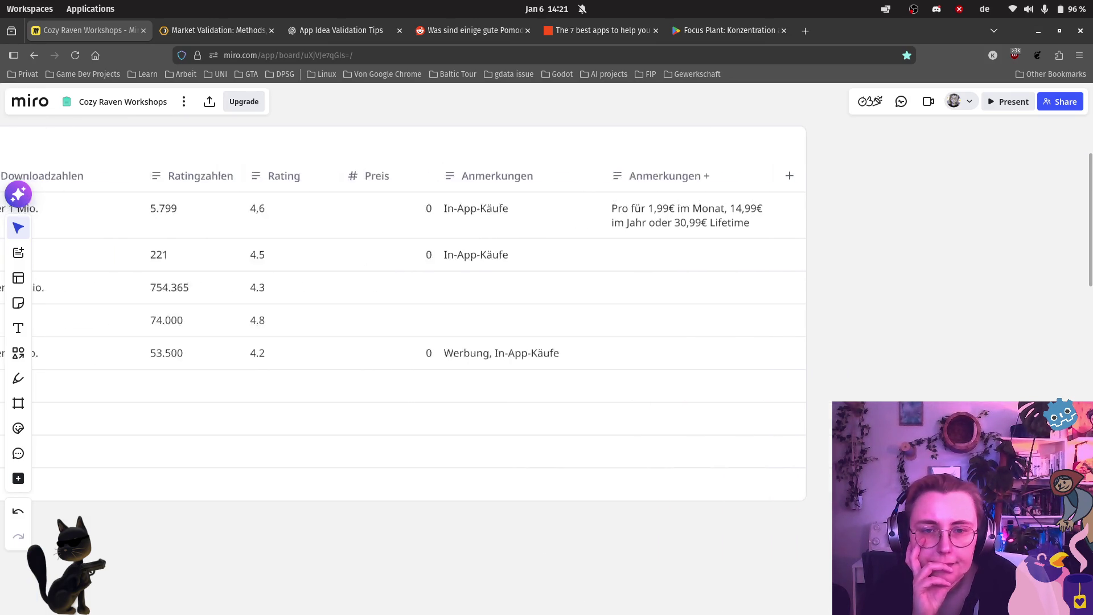
scroll(571, 340, "left", 9)
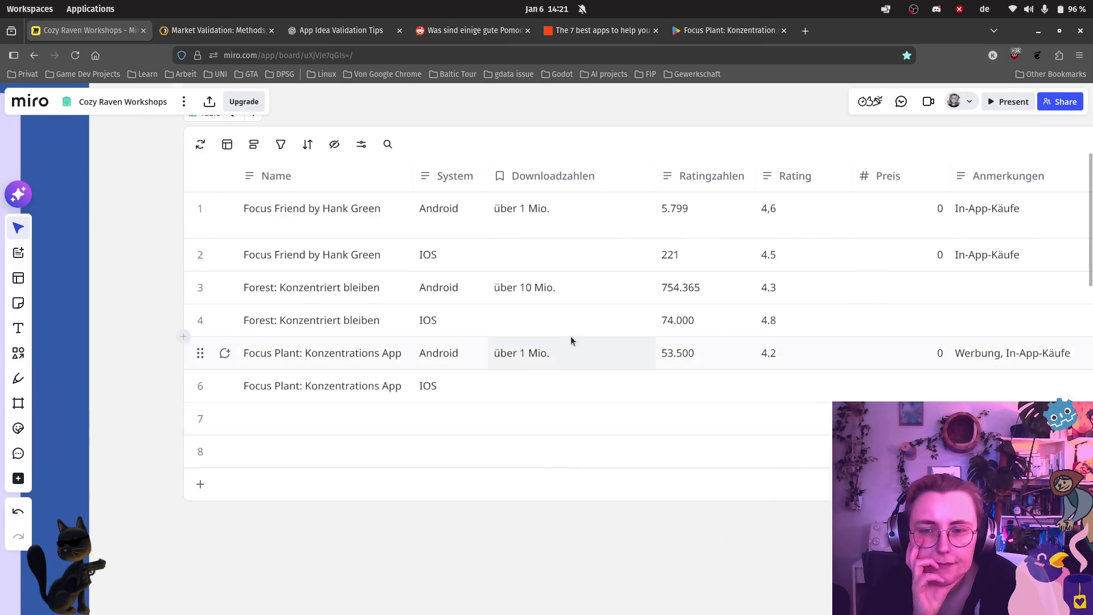
scroll(571, 340, "down", 5)
left_click(353, 31)
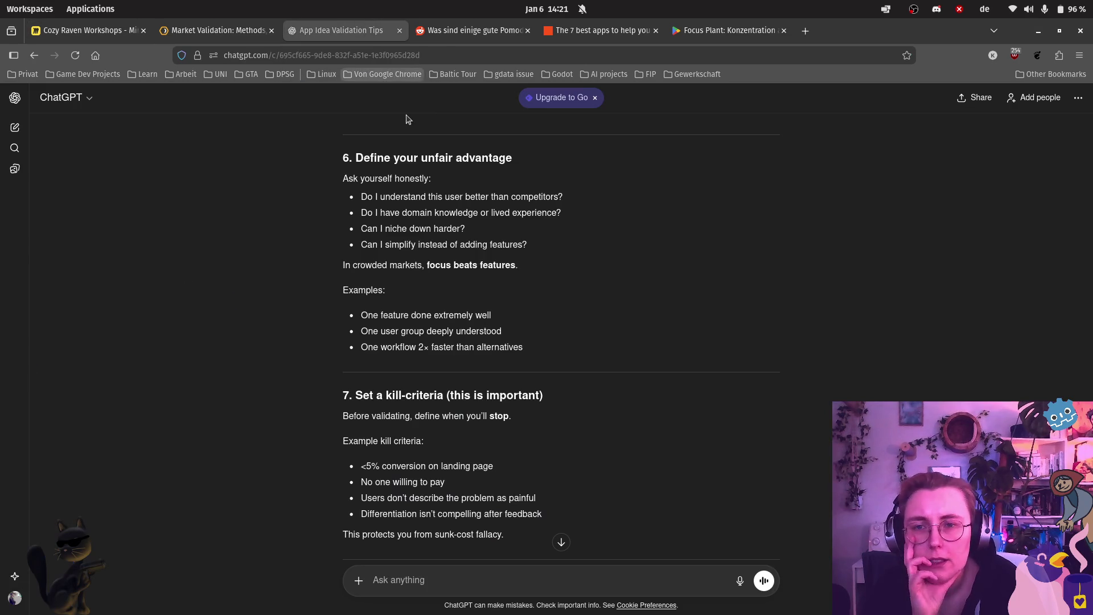
Step: Scroll back up to section 2 'Competitor teardown', then return to the Cozy Raven Workshops board
scroll(551, 301, "up", 2)
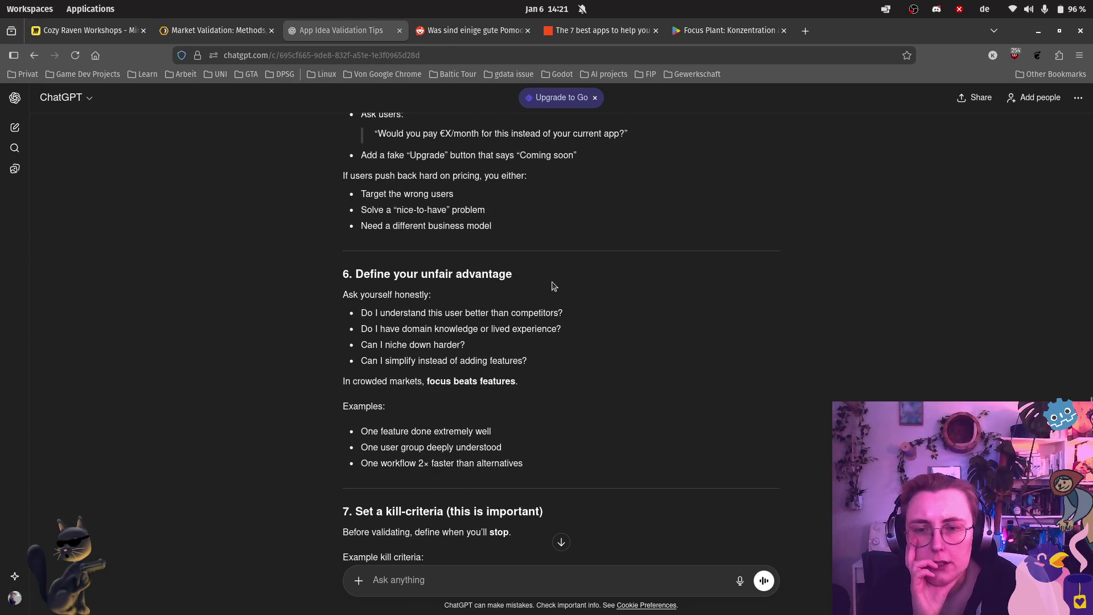
scroll(553, 285, "up", 8)
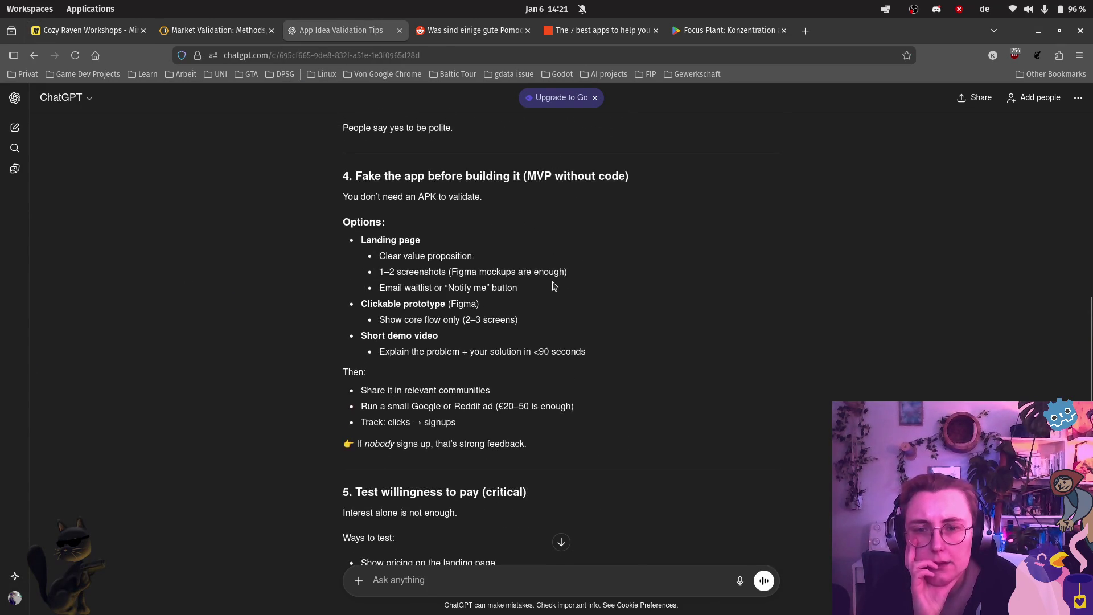
scroll(500, 219, "up", 6)
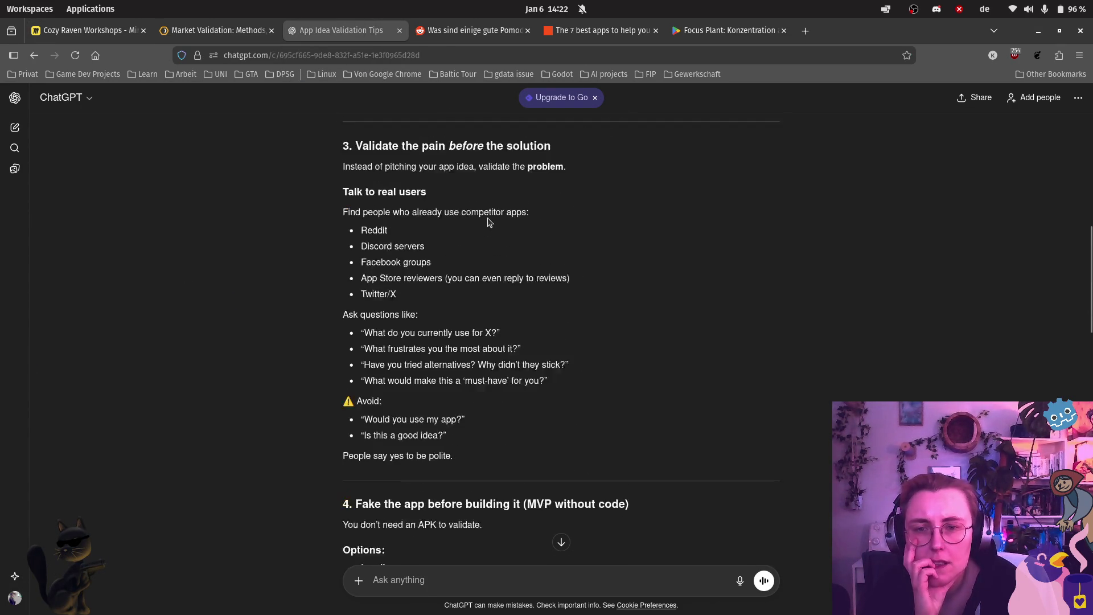
scroll(490, 221, "up", 5)
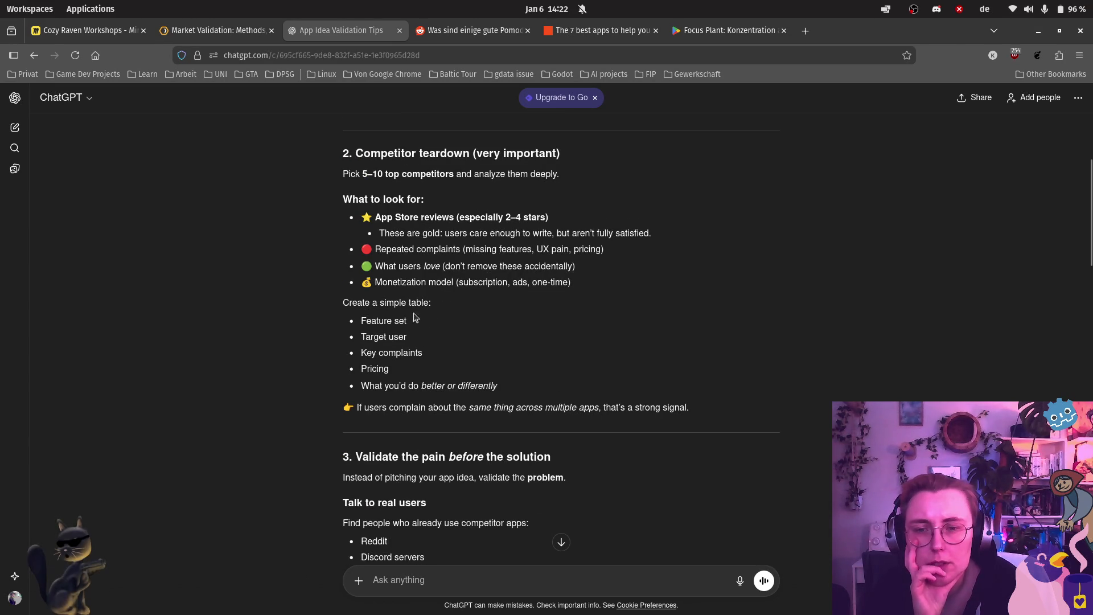
mouse_move(733, 27)
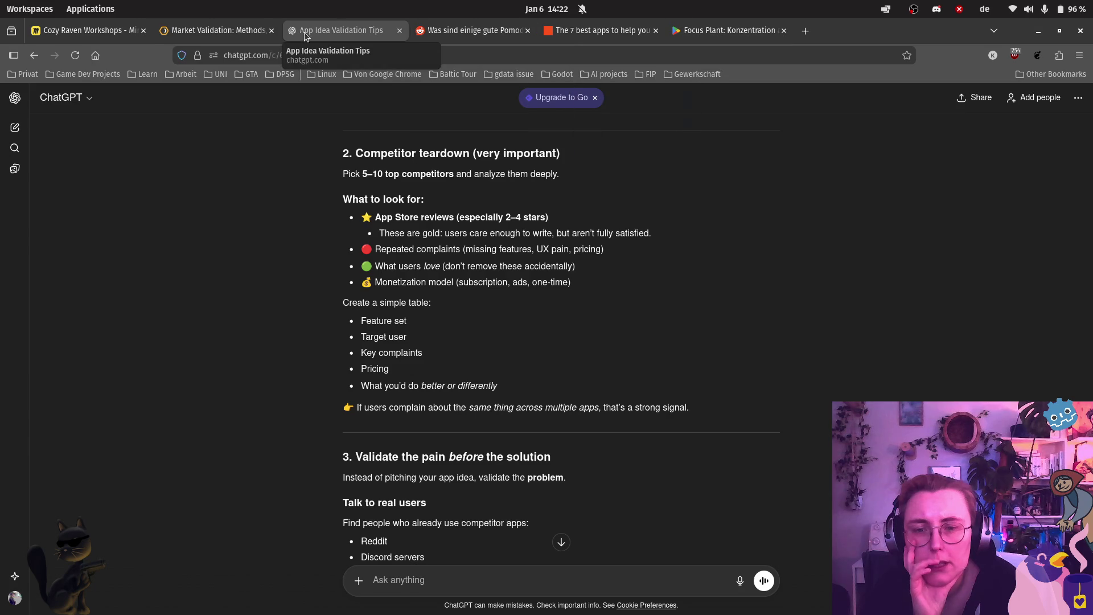
left_click(88, 32)
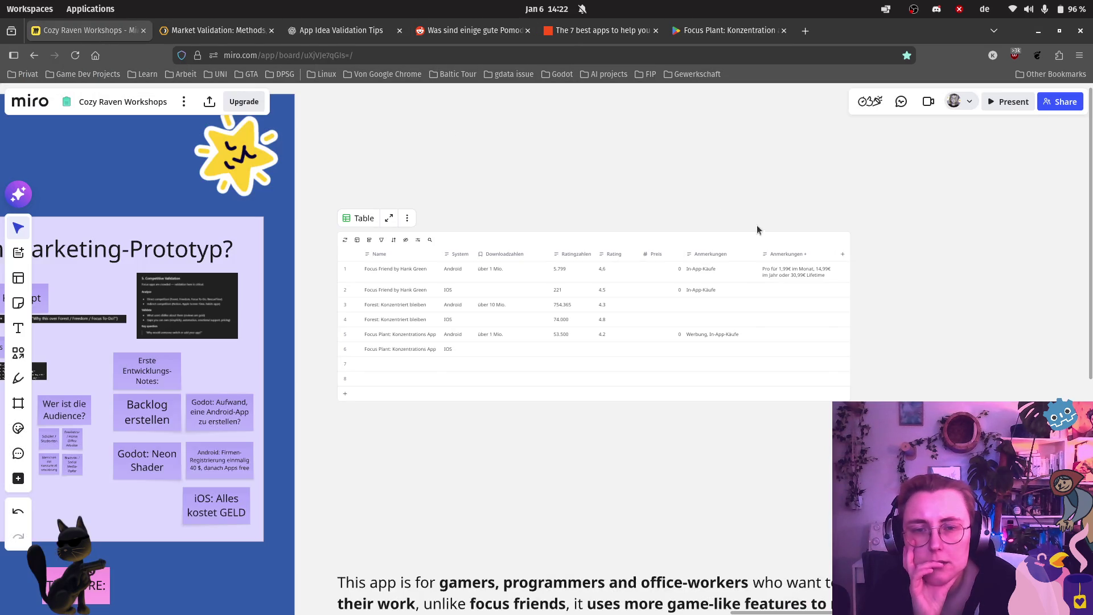
Step: Add a text-field column named 'Key complaints' to the competitor app table
scroll(802, 285, "up", 5)
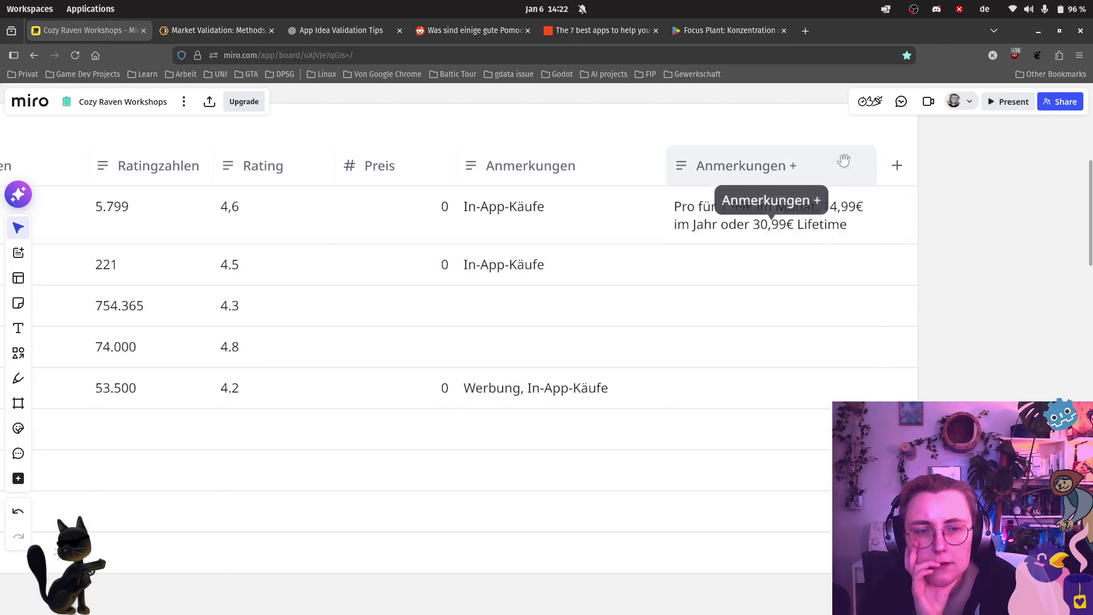
left_click(895, 177)
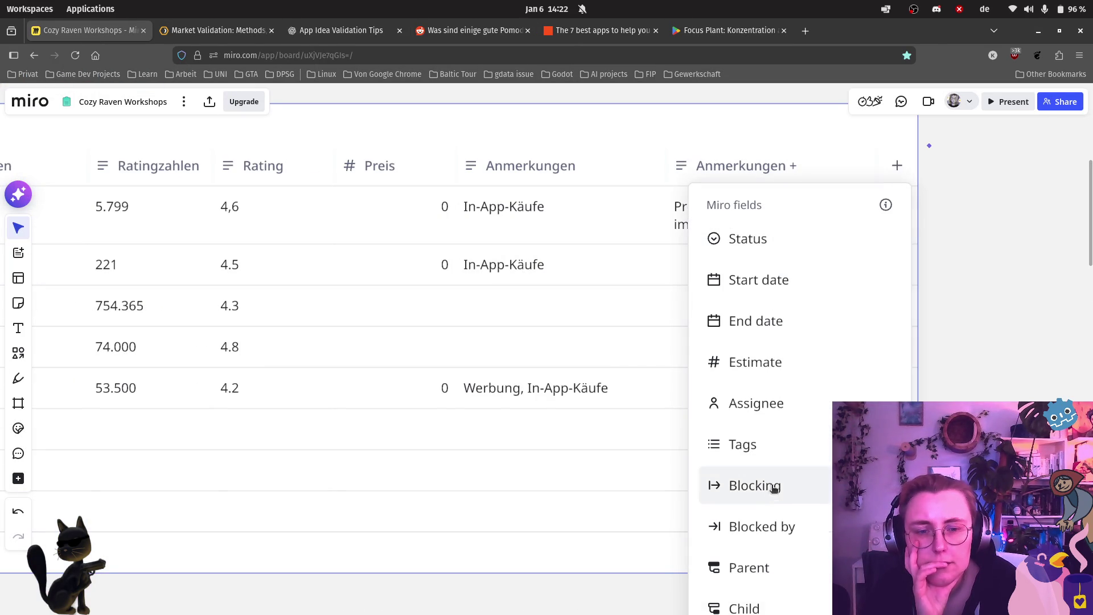
scroll(770, 519, "down", 1)
scroll(770, 520, "down", 3)
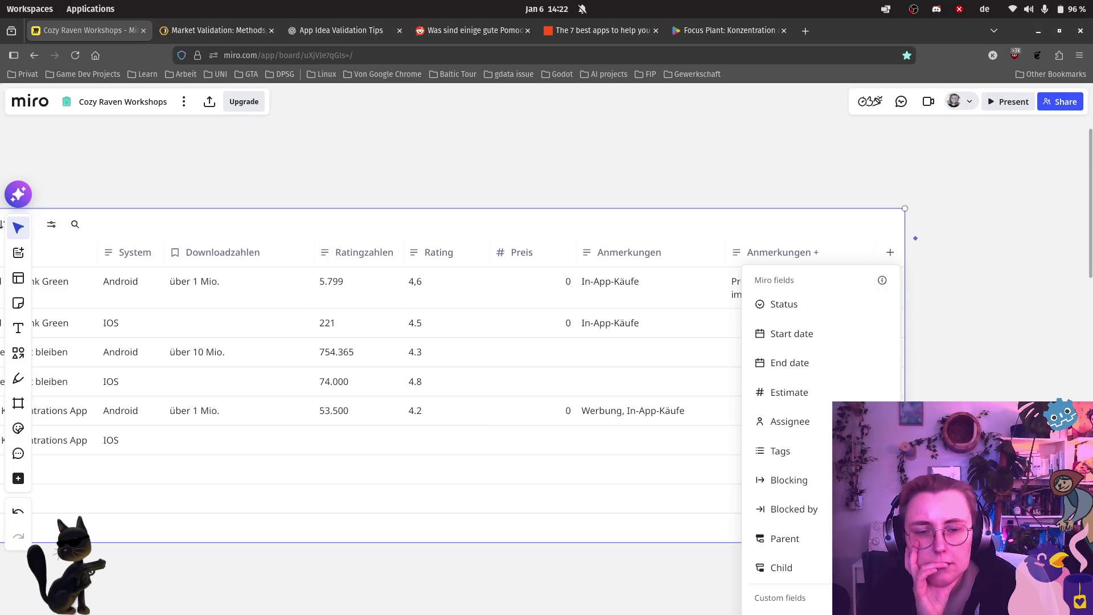
scroll(769, 519, "down", 2)
left_click(808, 587)
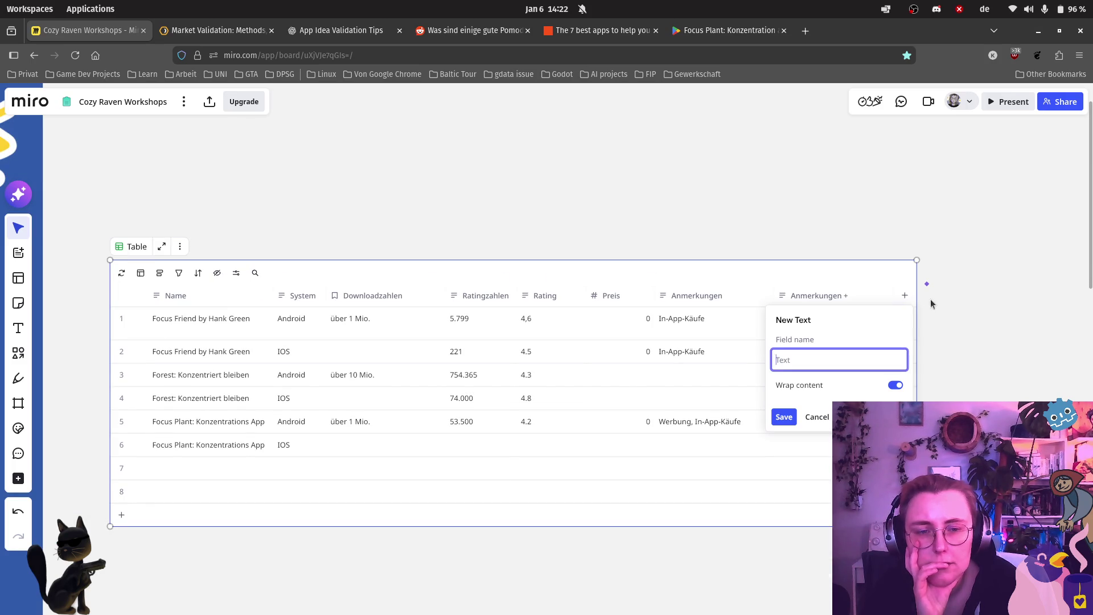
type("Key complaints")
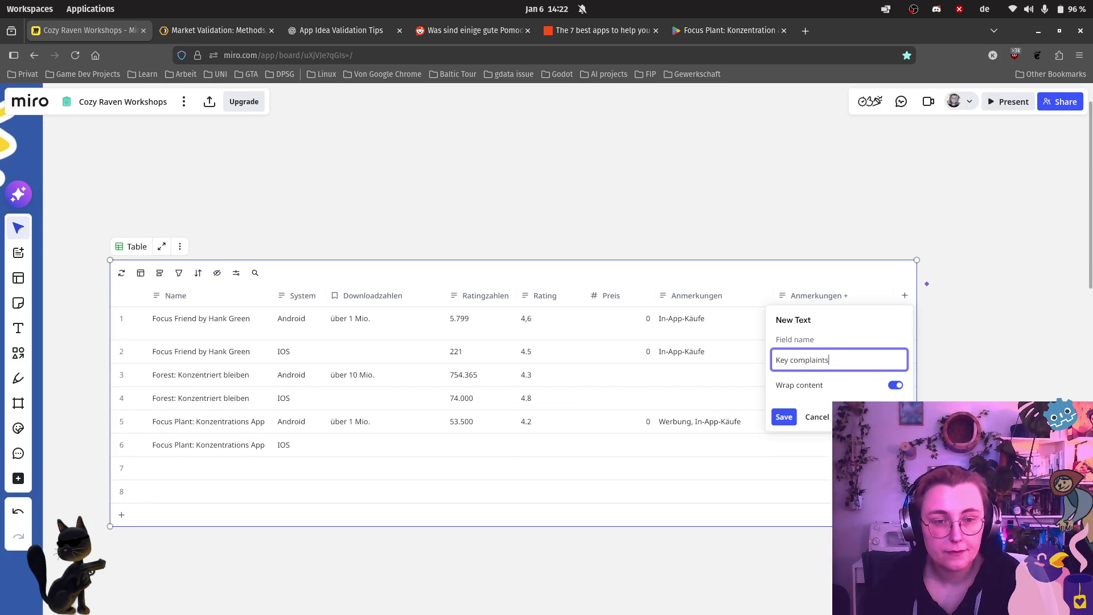
key("Return")
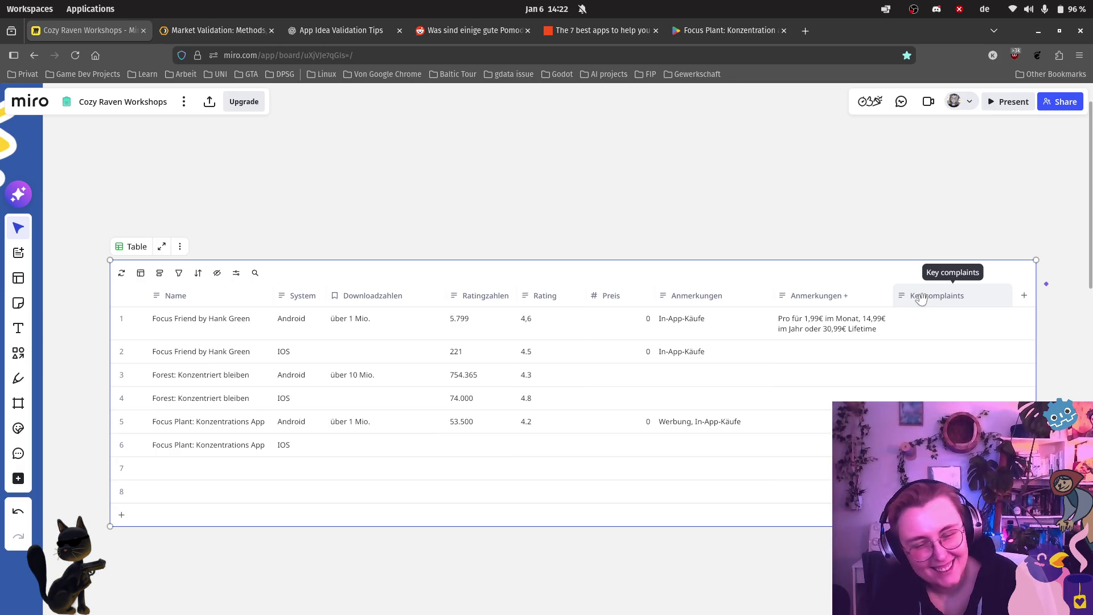
Step: Drag the Key complaints column between Rating and Preis and bring the left columns back into view
scroll(920, 299, "up", 2)
scroll(920, 299, "up", 2)
left_click_drag(917, 293, 375, 290)
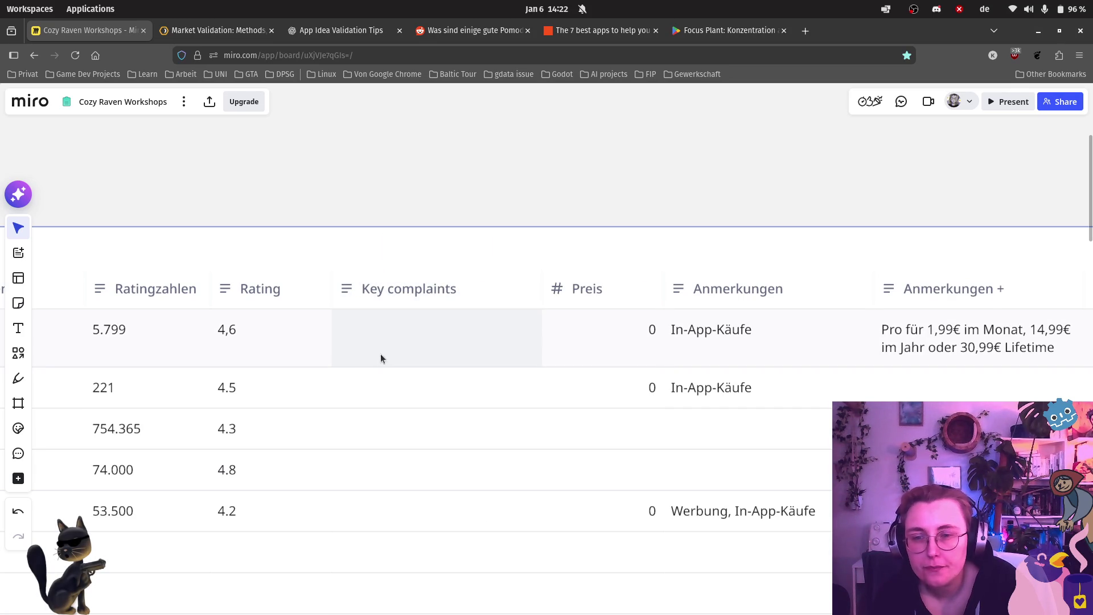
scroll(348, 394, "down", 2)
left_click_drag(416, 379, 485, 364)
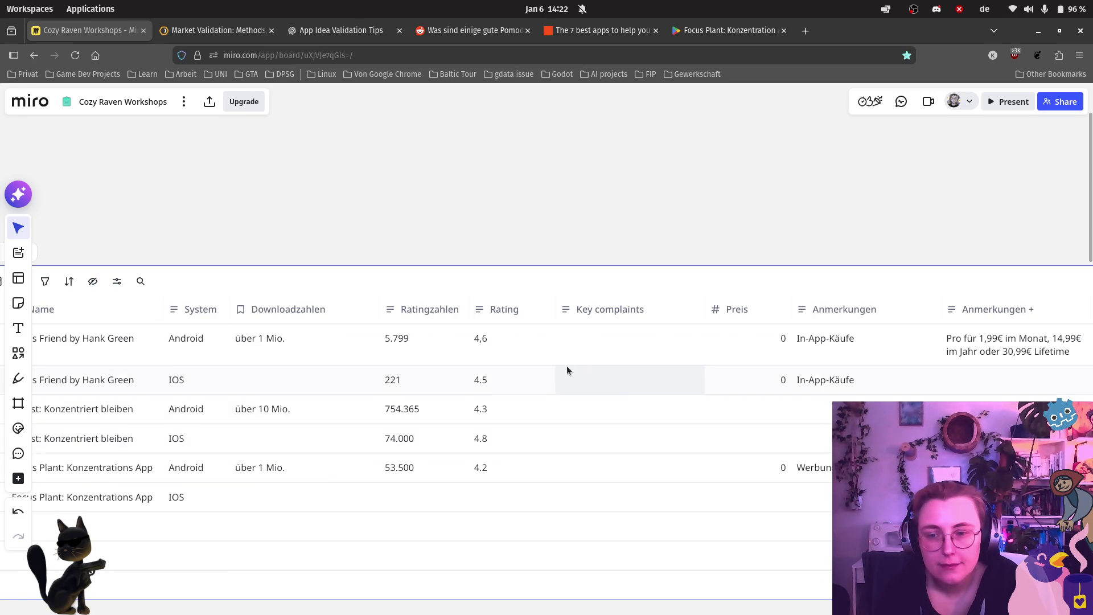
scroll(566, 369, "down", 2)
scroll(572, 335, "up", 2)
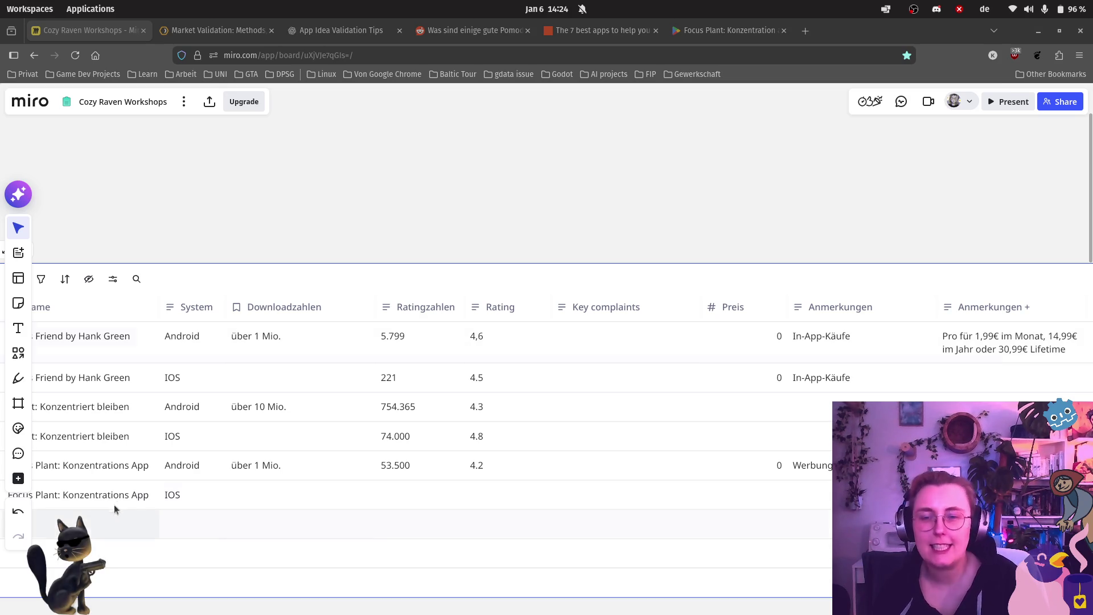
Step: Exit the expanded table and zoom out to center the Cozy Rave-r frame beside the table
left_click(364, 157)
scroll(350, 161, "down", 5)
left_click_drag(330, 317, 690, 371)
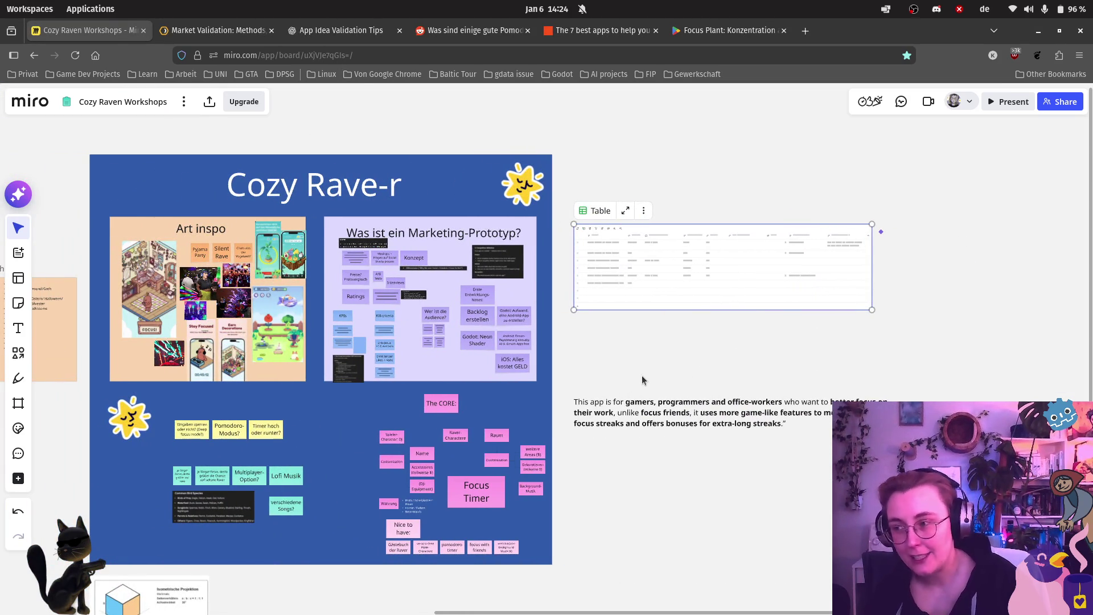
left_click_drag(562, 354, 783, 332)
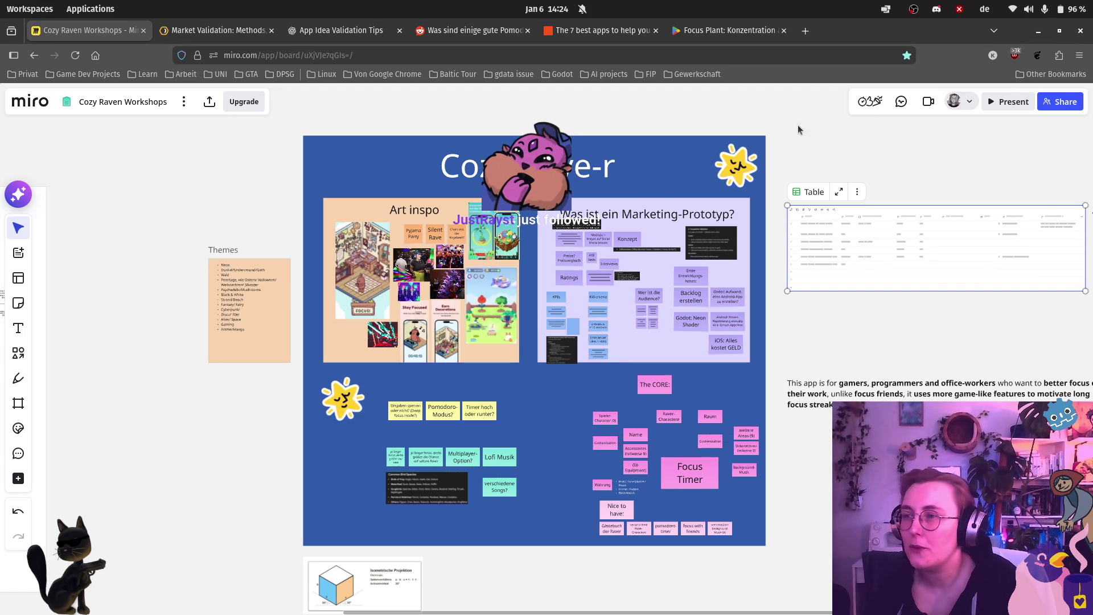
Step: Zoom into the Art inspo frame and pan to the Stay Focused and Earn Decorations phone mockups
scroll(524, 181, "up", 5)
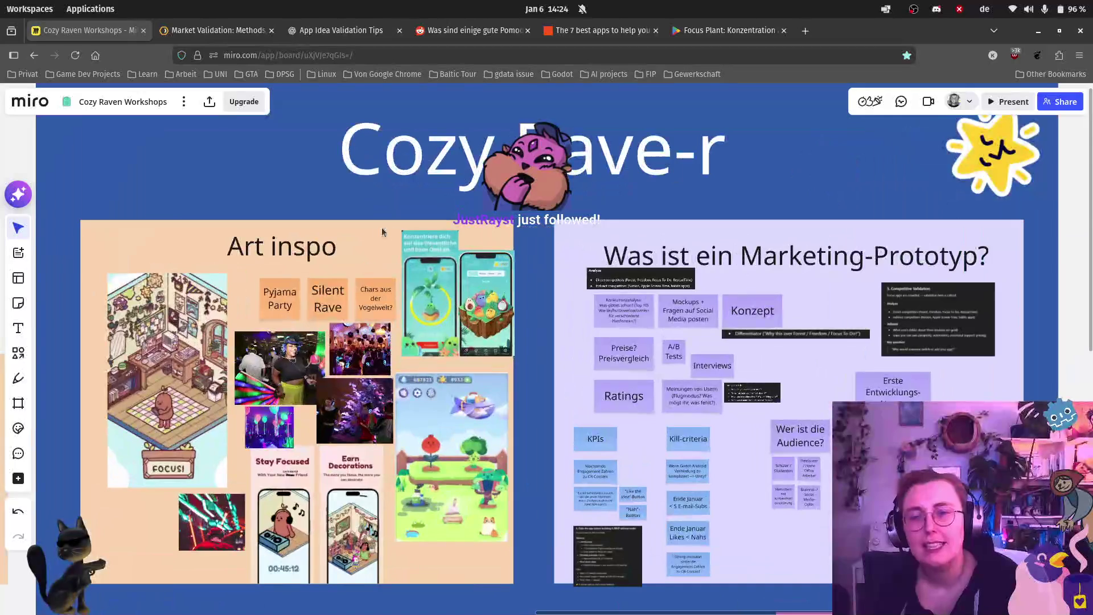
scroll(376, 230, "left", 3)
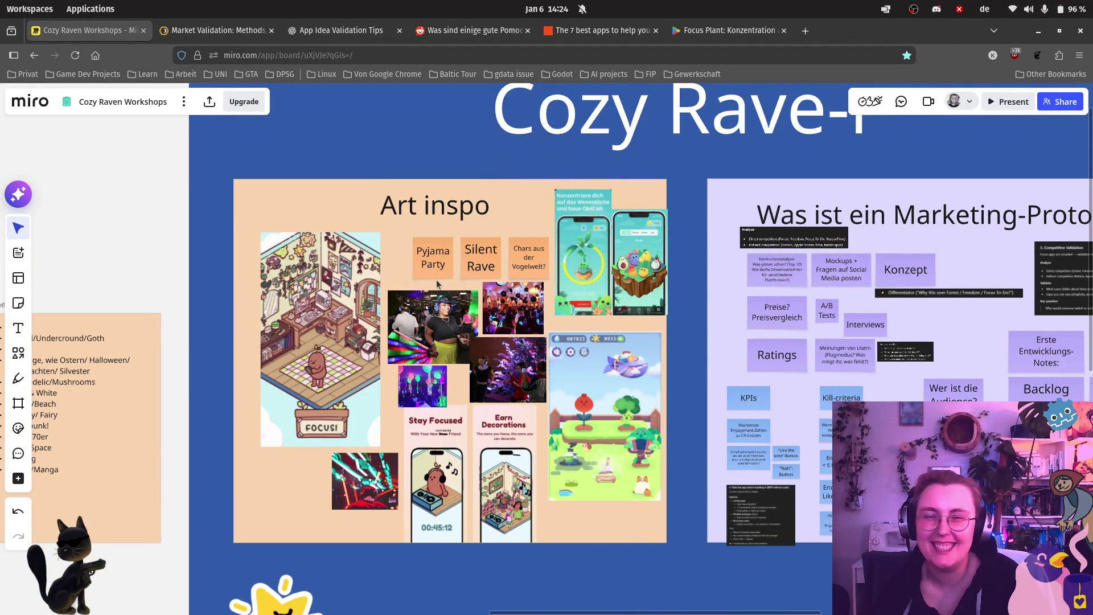
scroll(408, 240, "up", 2)
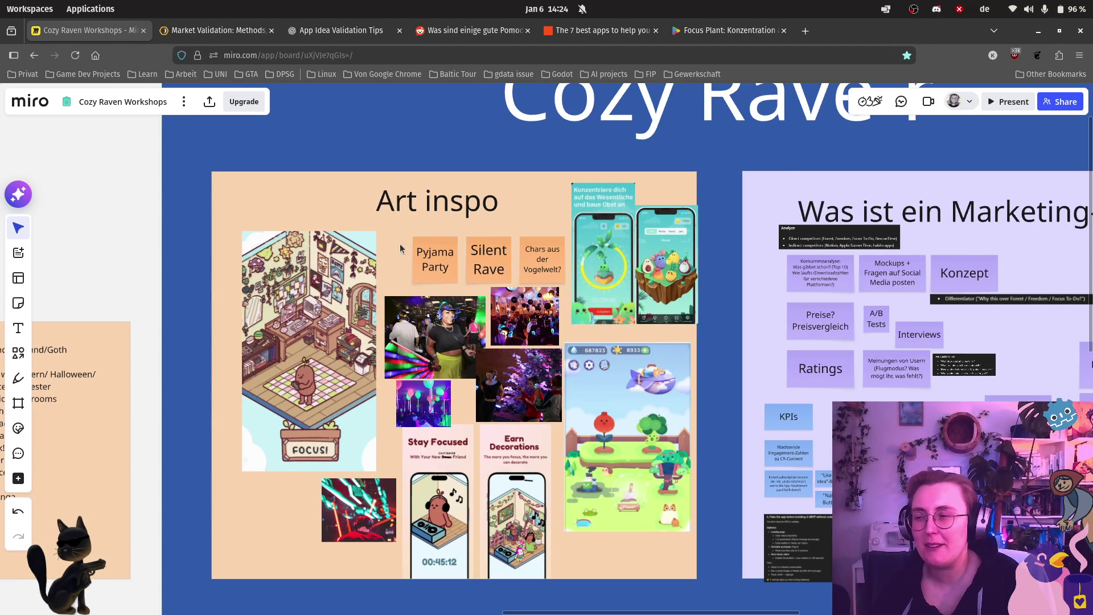
scroll(392, 247, "up", 2)
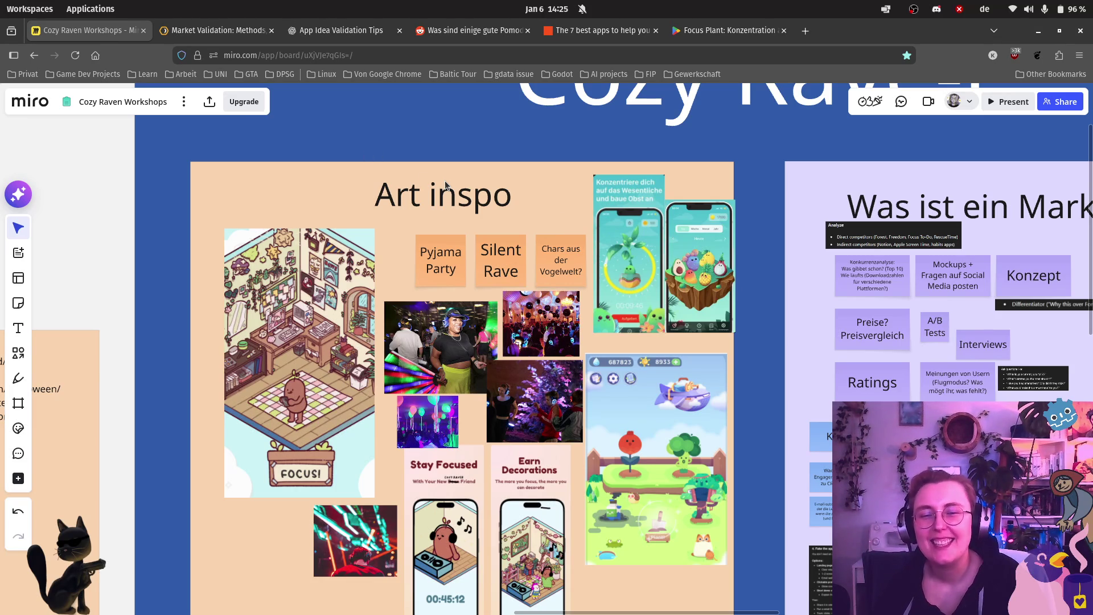
scroll(572, 157, "down", 3)
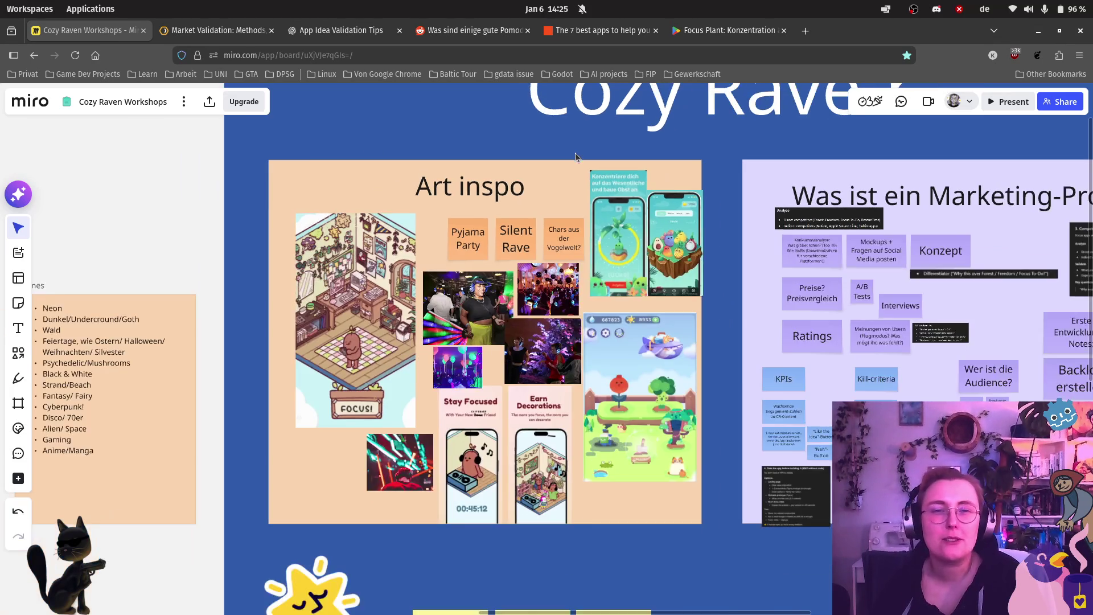
scroll(567, 160, "down", 3)
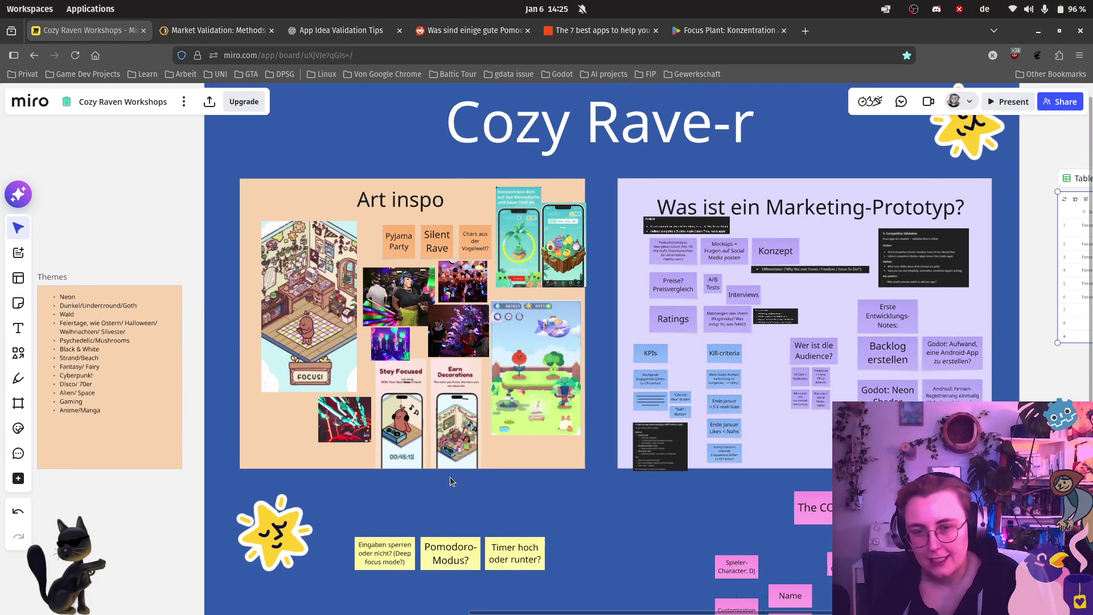
scroll(402, 500, "up", 5)
scroll(402, 499, "up", 5)
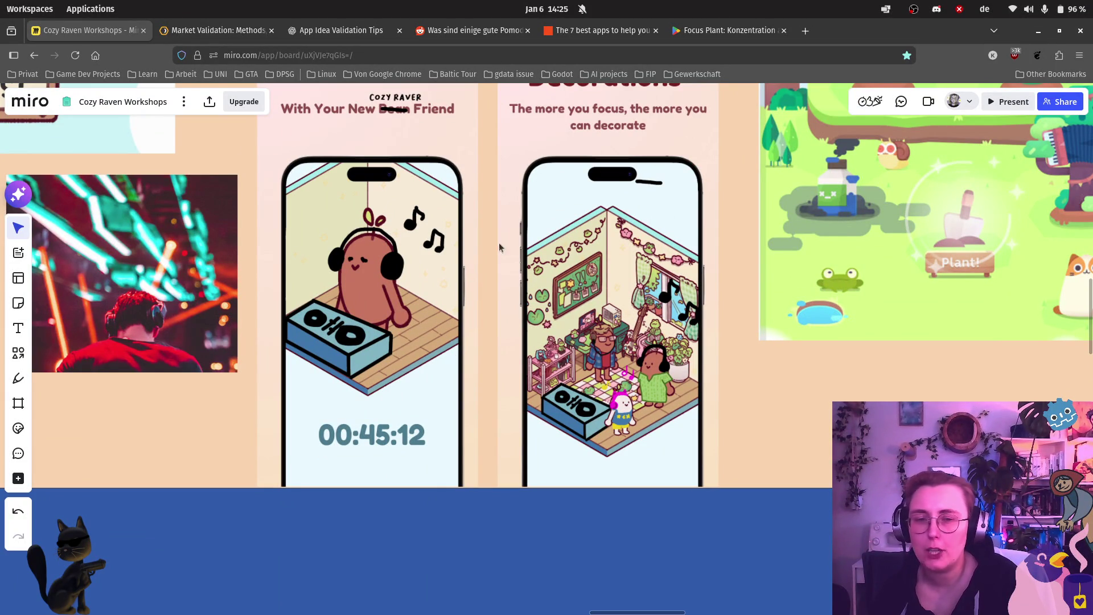
scroll(421, 217, "up", 1)
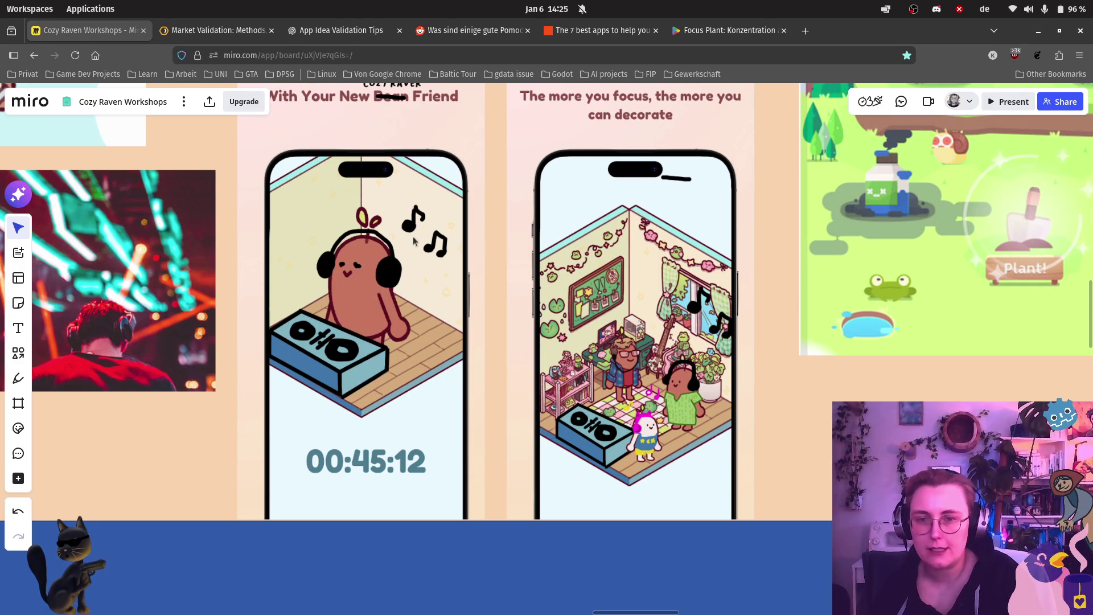
scroll(537, 273, "up", 3)
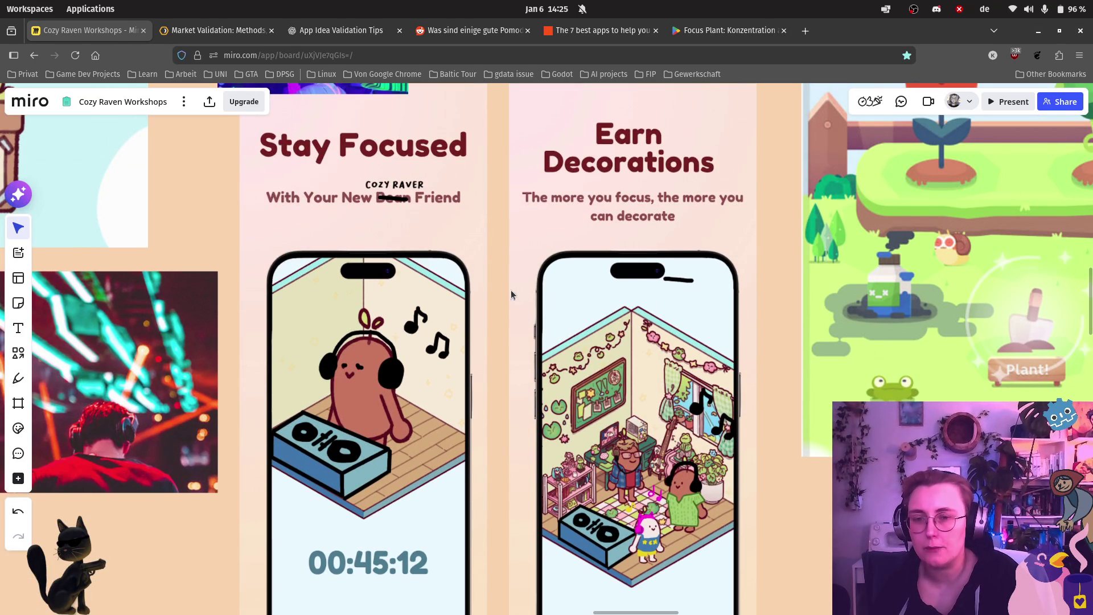
scroll(497, 245, "down", 2)
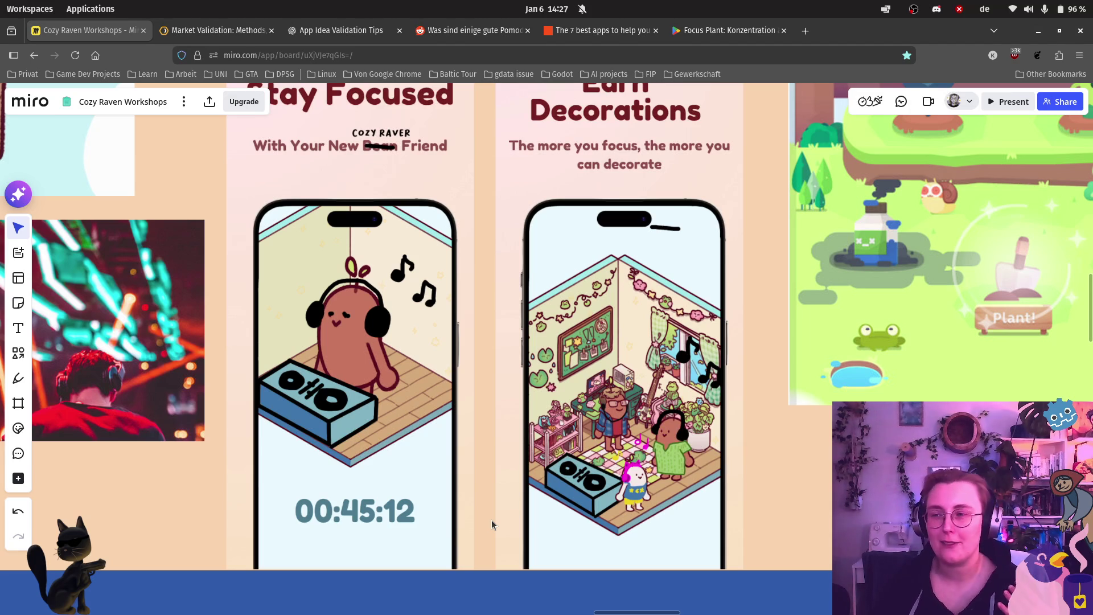
Step: Zoom and pan around the Art inspo moodboard to review its images and mockups
scroll(490, 520, "down", 3)
scroll(399, 401, "up", 10)
scroll(399, 401, "up", 5)
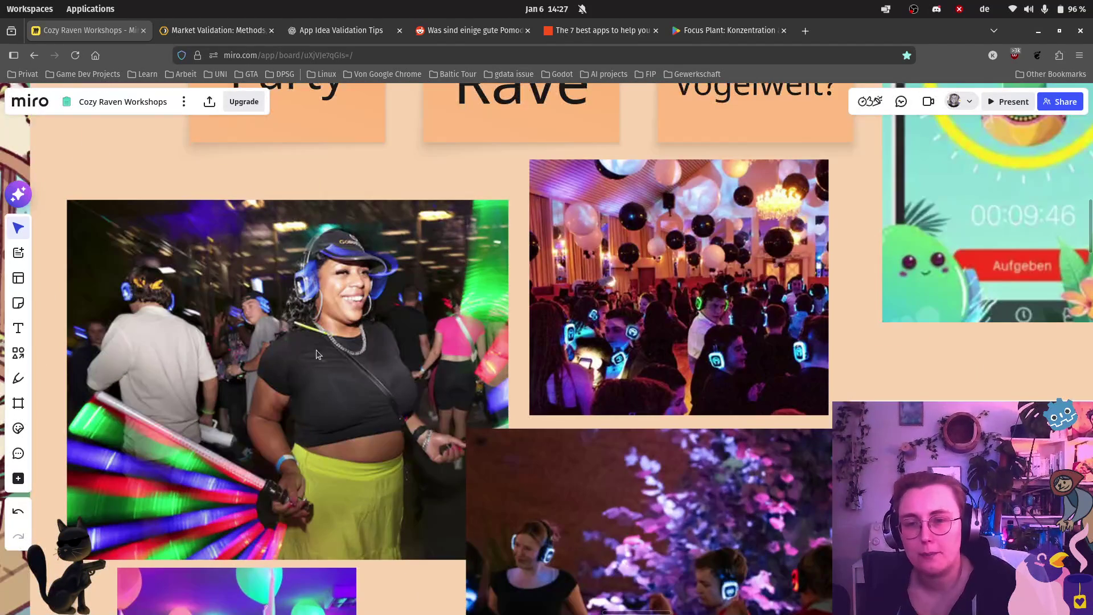
scroll(473, 300, "down", 1)
scroll(473, 300, "down", 2)
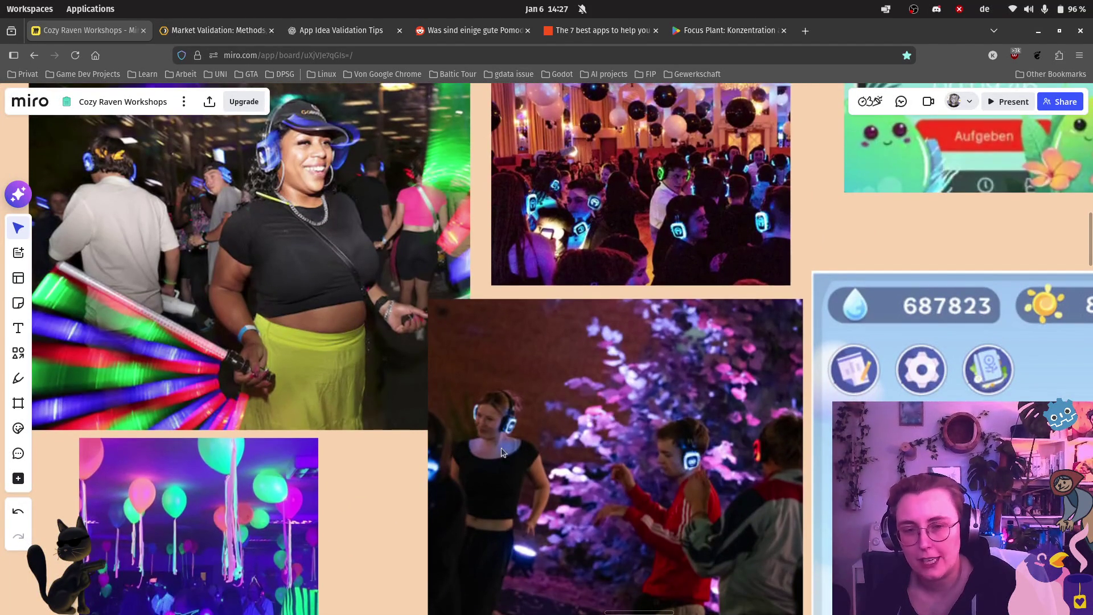
scroll(517, 415, "down", 3)
scroll(415, 450, "down", 3)
scroll(418, 458, "down", 1)
scroll(480, 387, "left", 2)
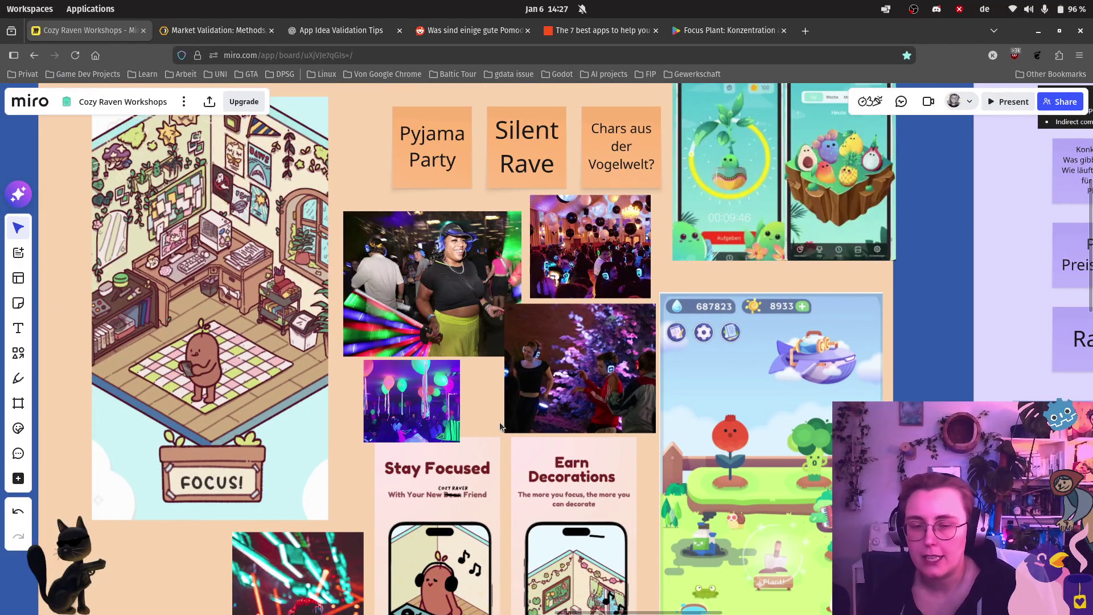
scroll(500, 422, "down", 3)
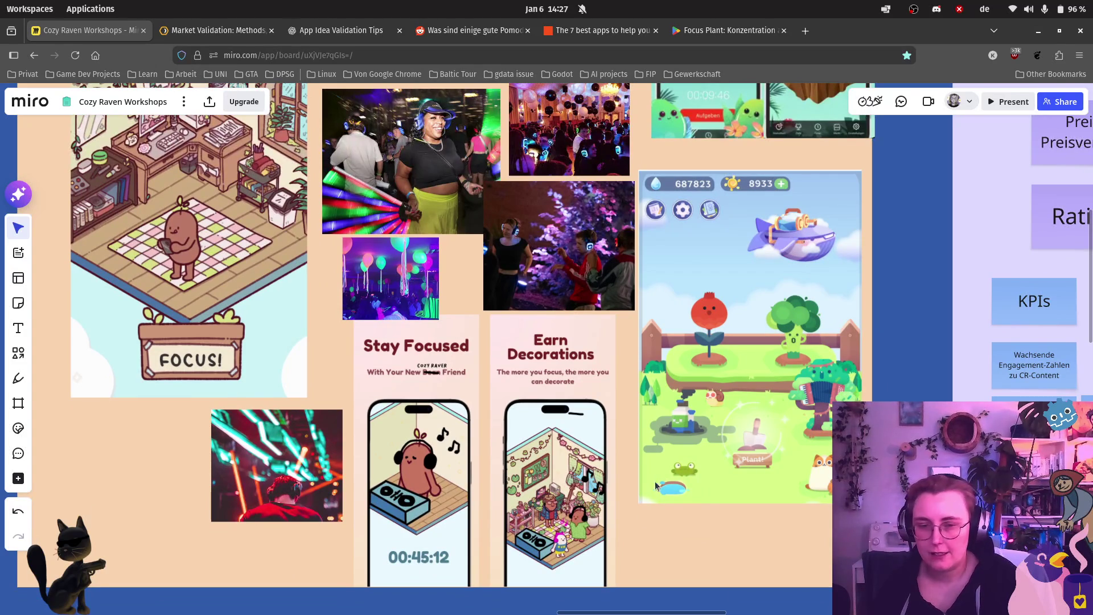
scroll(624, 542, "up", 3)
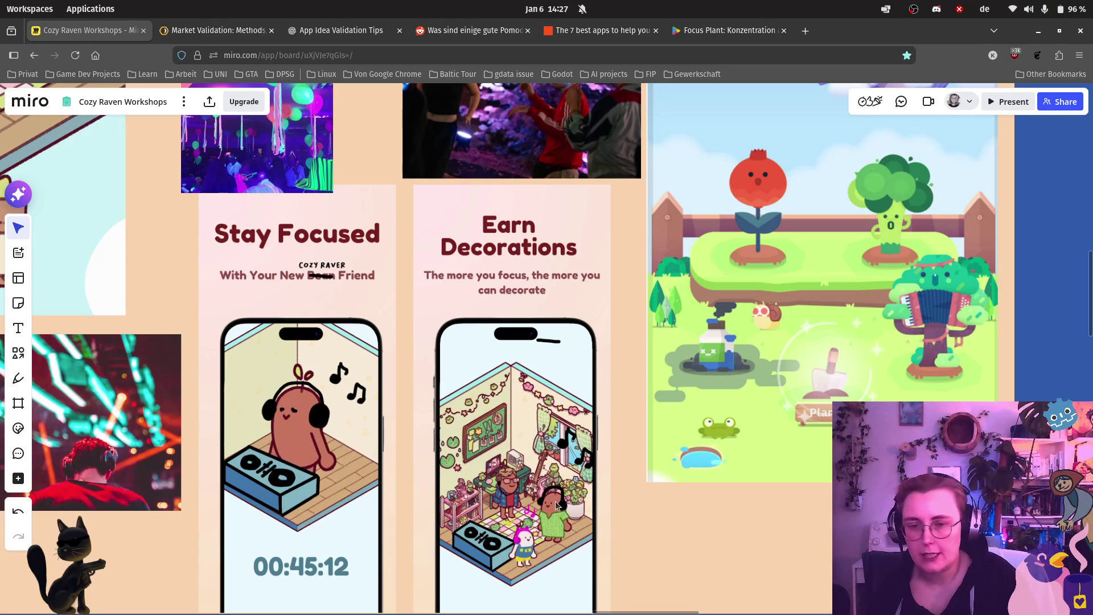
scroll(511, 501, "up", 3)
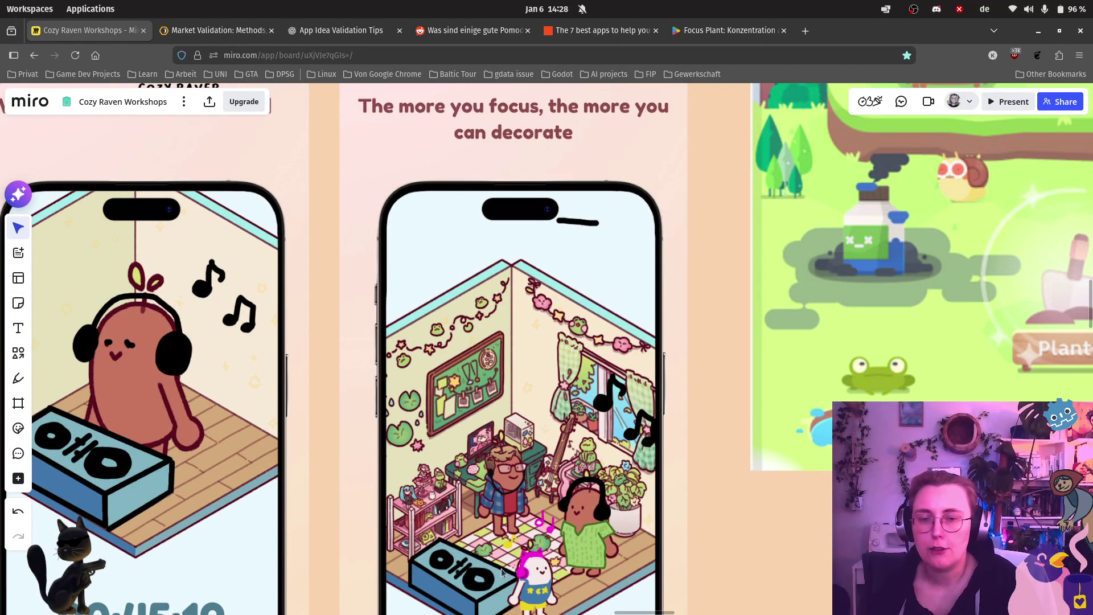
scroll(487, 552, "down", 5)
scroll(375, 293, "up", 5)
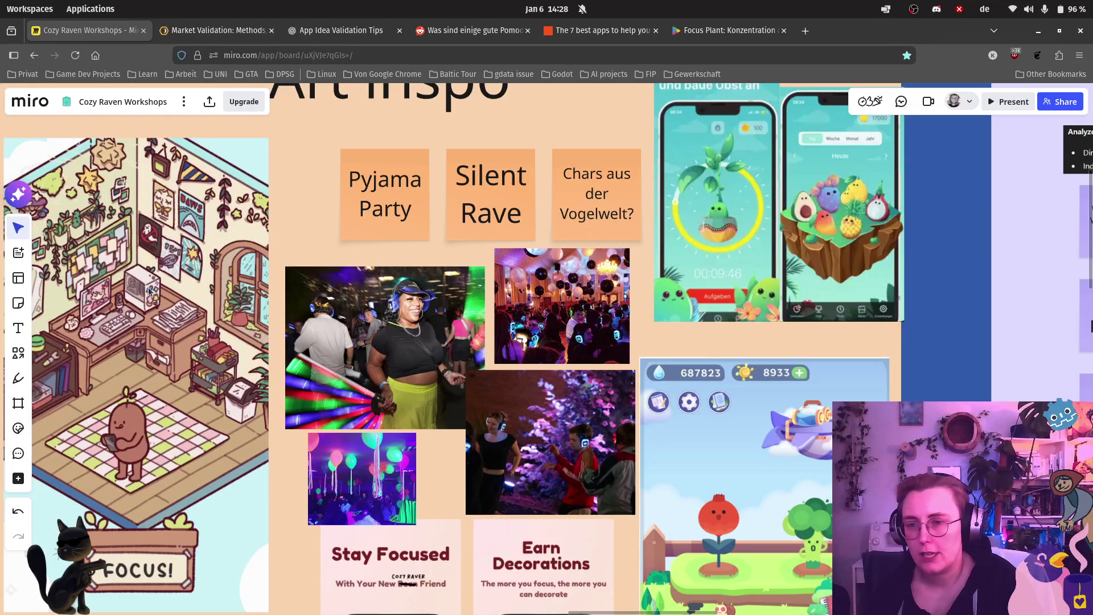
scroll(570, 430, "down", 1)
scroll(564, 456, "down", 5)
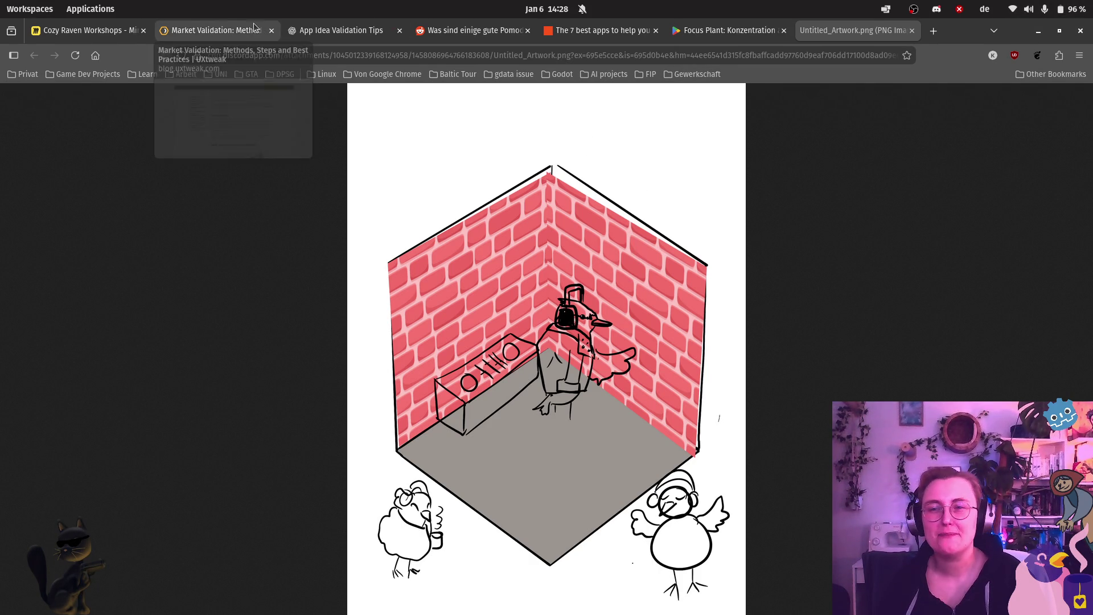
left_click(85, 30)
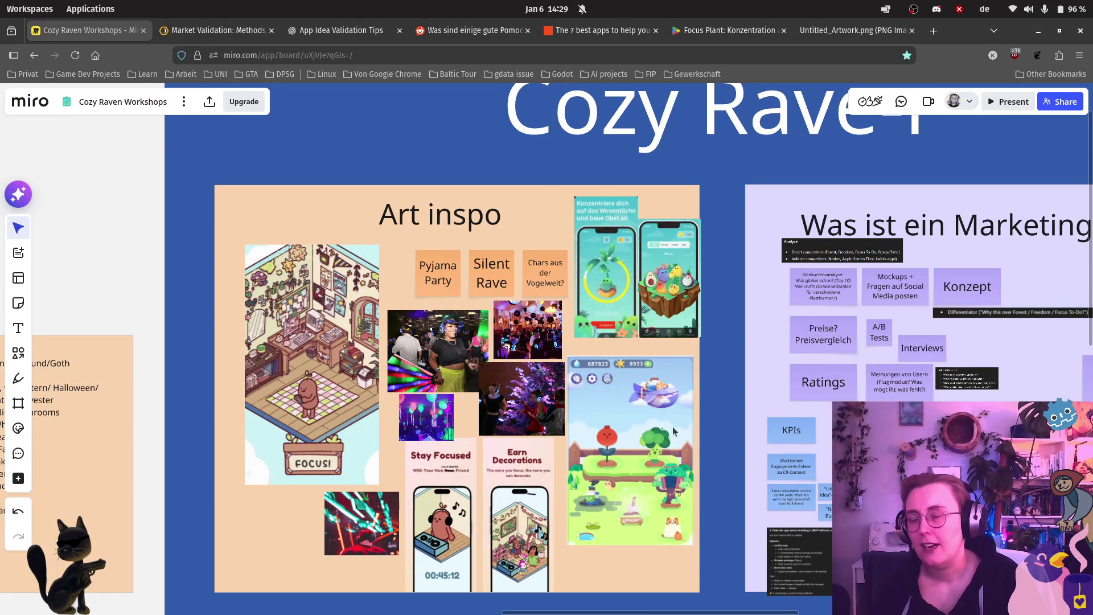
Step: Zoom onto the Stay Focused 00:45:12 timer and Earn Decorations room mockups
scroll(508, 370, "down", 5)
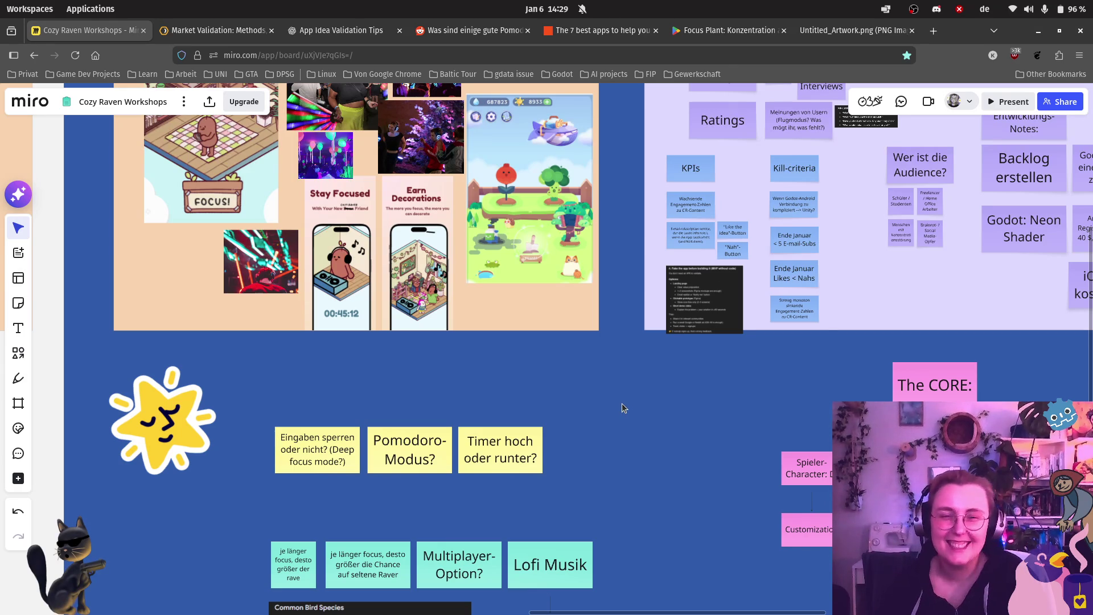
scroll(620, 407, "down", 1)
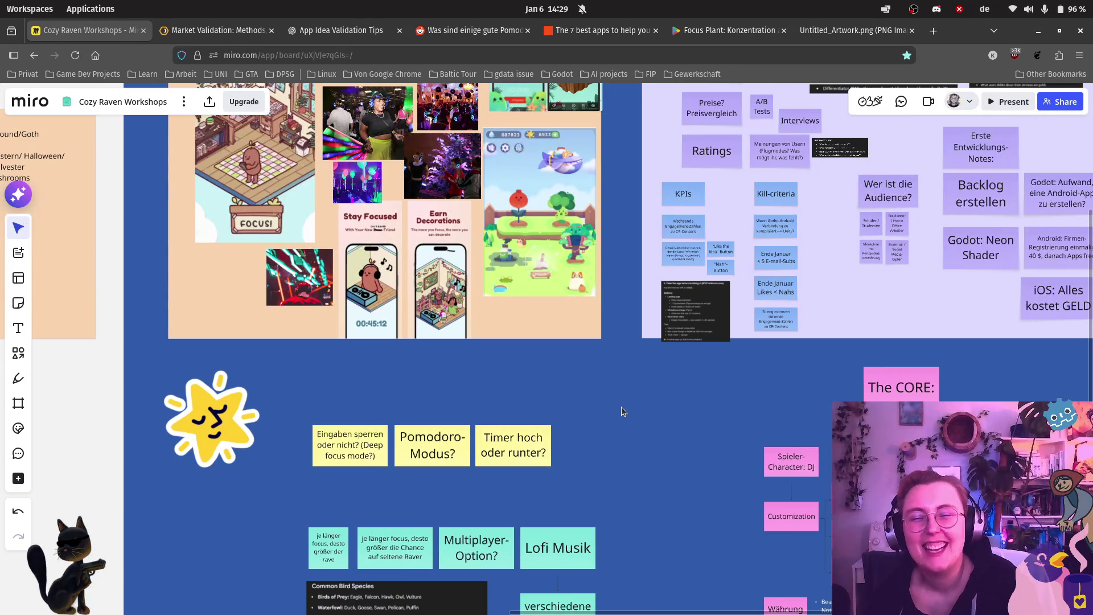
scroll(370, 263, "up", 5)
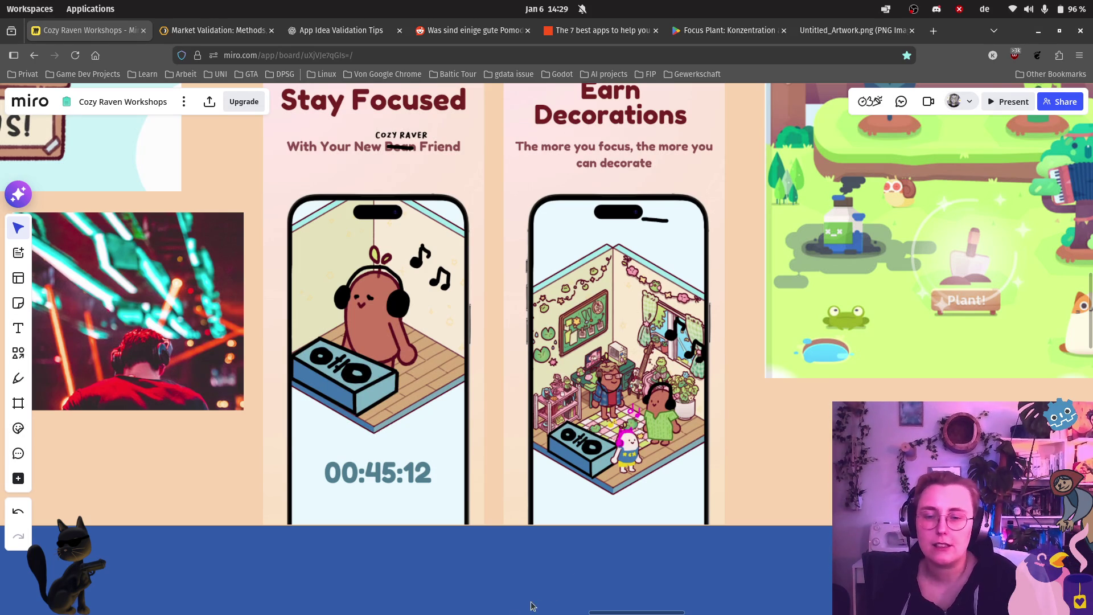
scroll(795, 556, "down", 3)
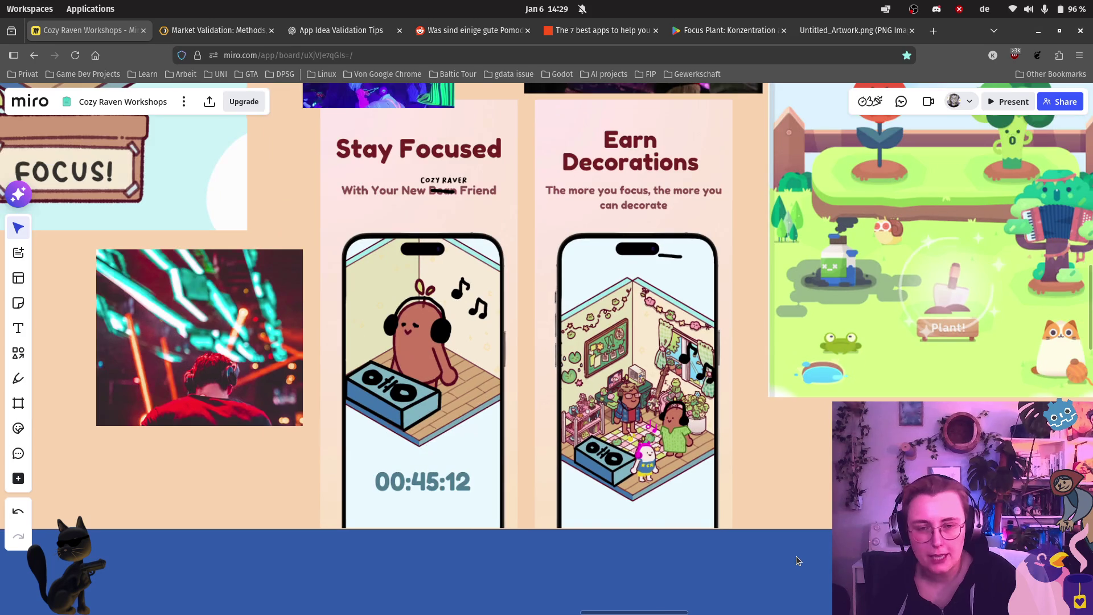
scroll(795, 569, "up", 1)
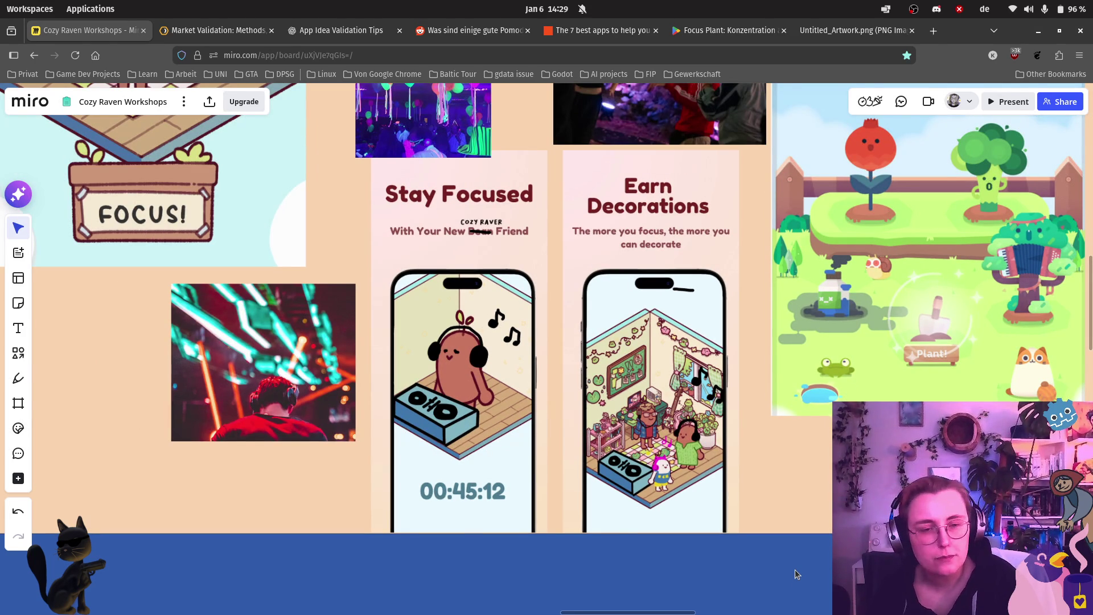
scroll(803, 565, "down", 2)
scroll(814, 563, "down", 1)
scroll(786, 495, "right", 3)
scroll(785, 495, "down", 2)
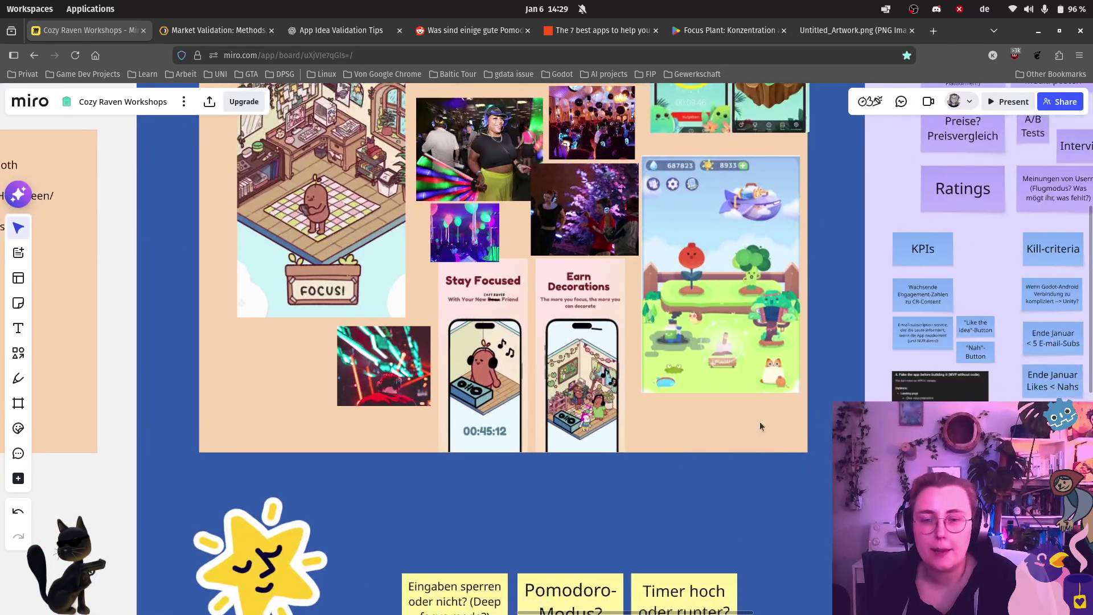
scroll(603, 411, "down", 5)
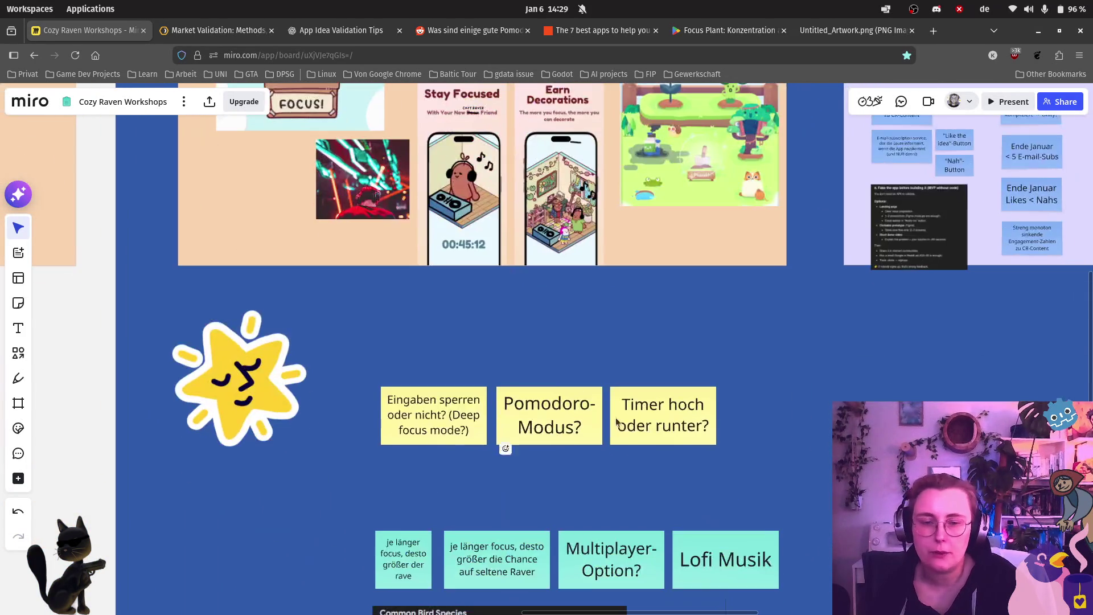
scroll(668, 262, "right", 2)
scroll(668, 268, "down", 3)
scroll(668, 267, "right", 1)
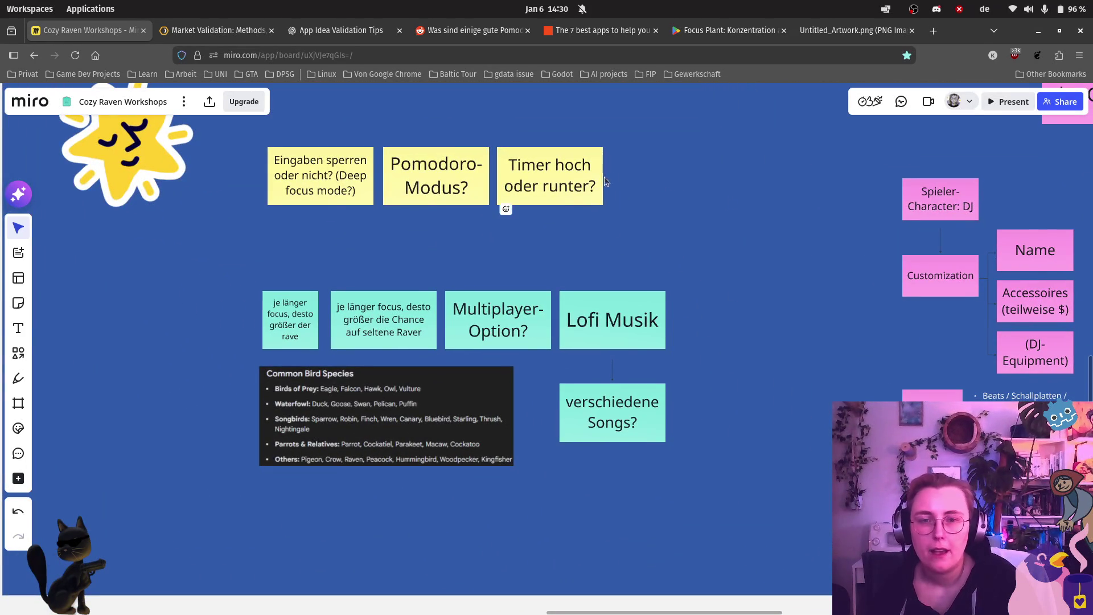
scroll(409, 300, "right", 3)
scroll(409, 300, "right", 10)
scroll(409, 300, "up", 4)
scroll(268, 350, "left", 12)
scroll(268, 350, "down", 3)
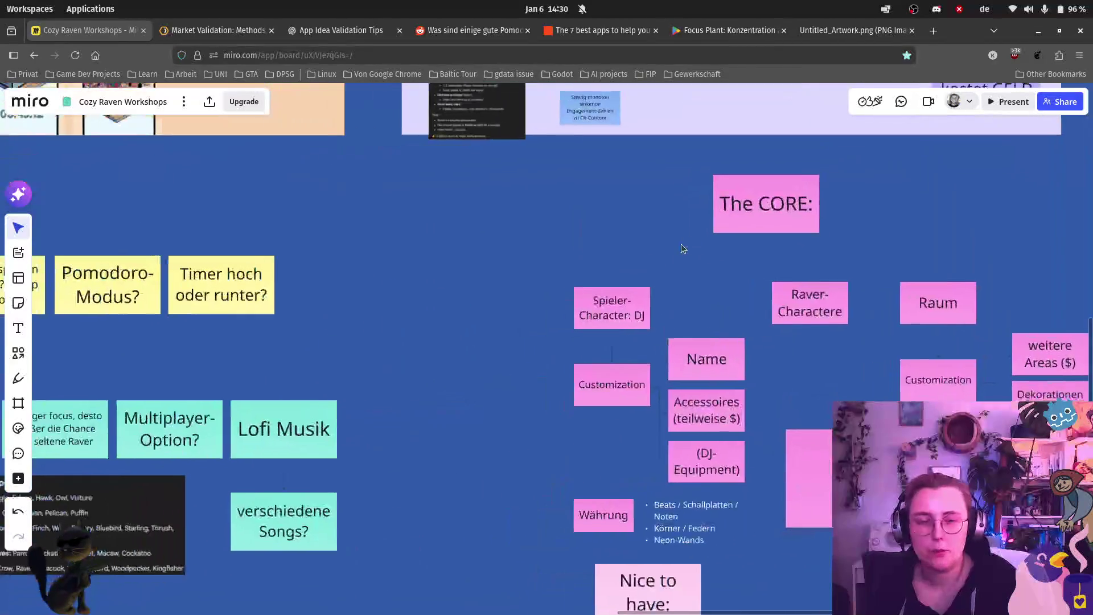
scroll(832, 379, "down", 1)
scroll(832, 379, "right", 1)
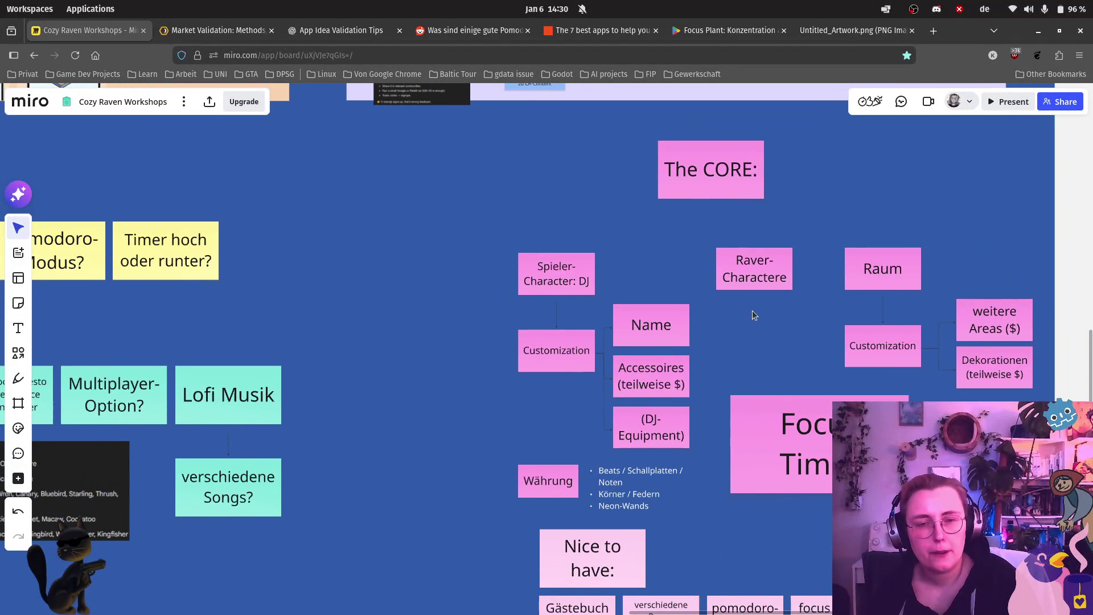
scroll(777, 325, "right", 4)
scroll(742, 366, "down", 1)
scroll(742, 366, "right", 1)
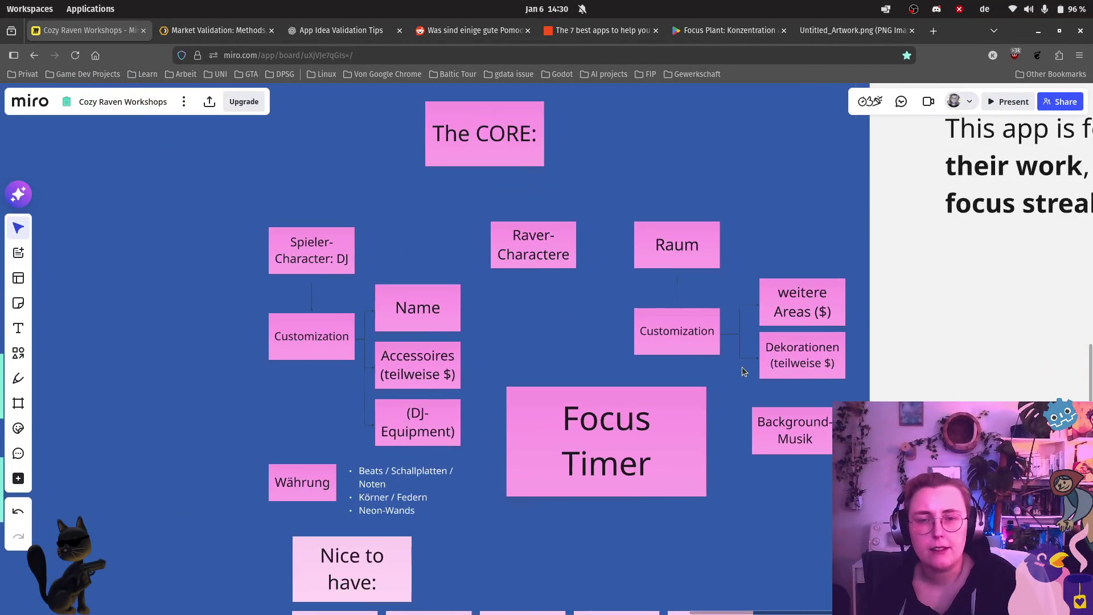
scroll(744, 365, "up", 1)
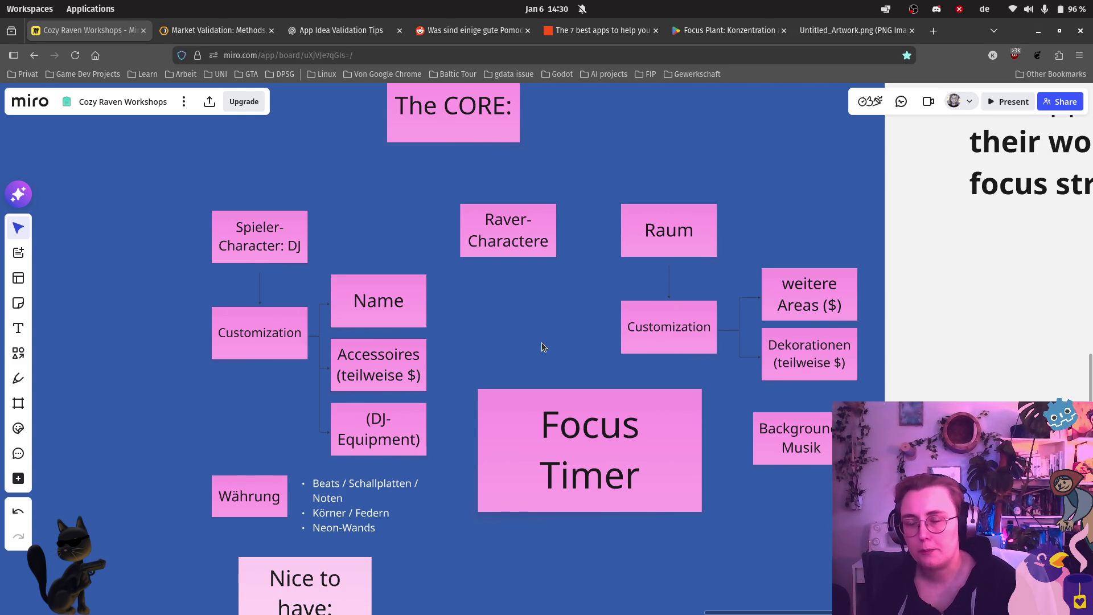
scroll(542, 343, "down", 3)
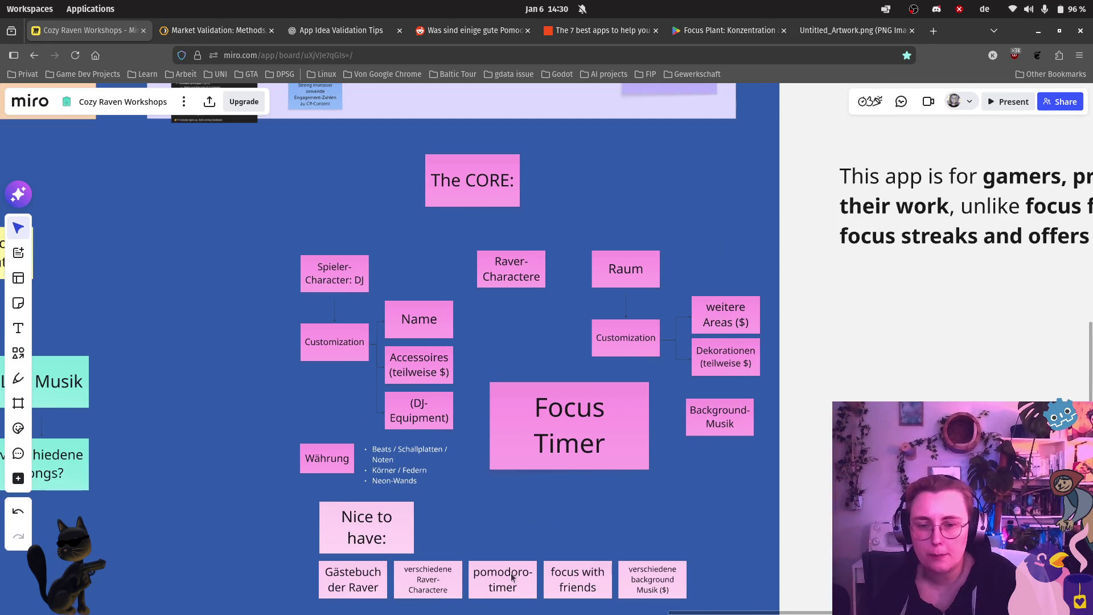
scroll(512, 577, "up", 3)
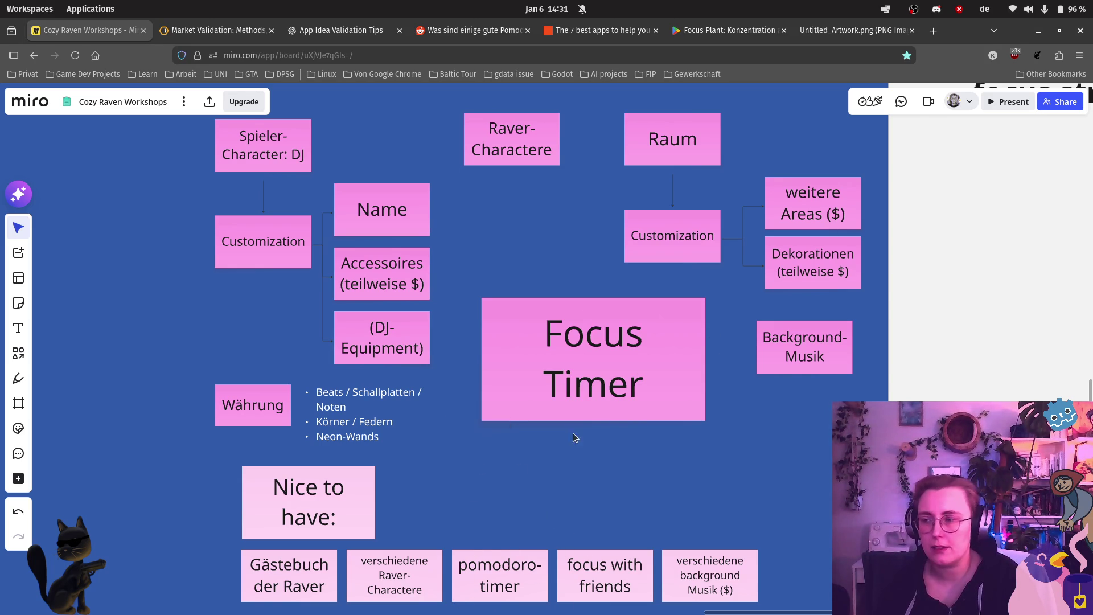
scroll(654, 337, "down", 3)
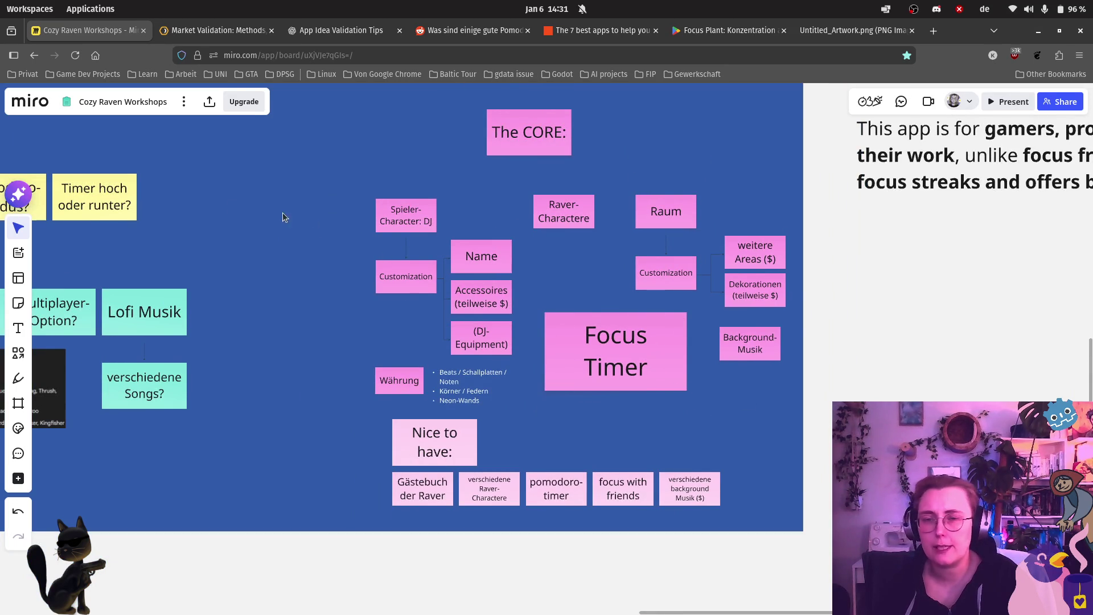
scroll(222, 242, "up", 10)
scroll(222, 242, "left", 10)
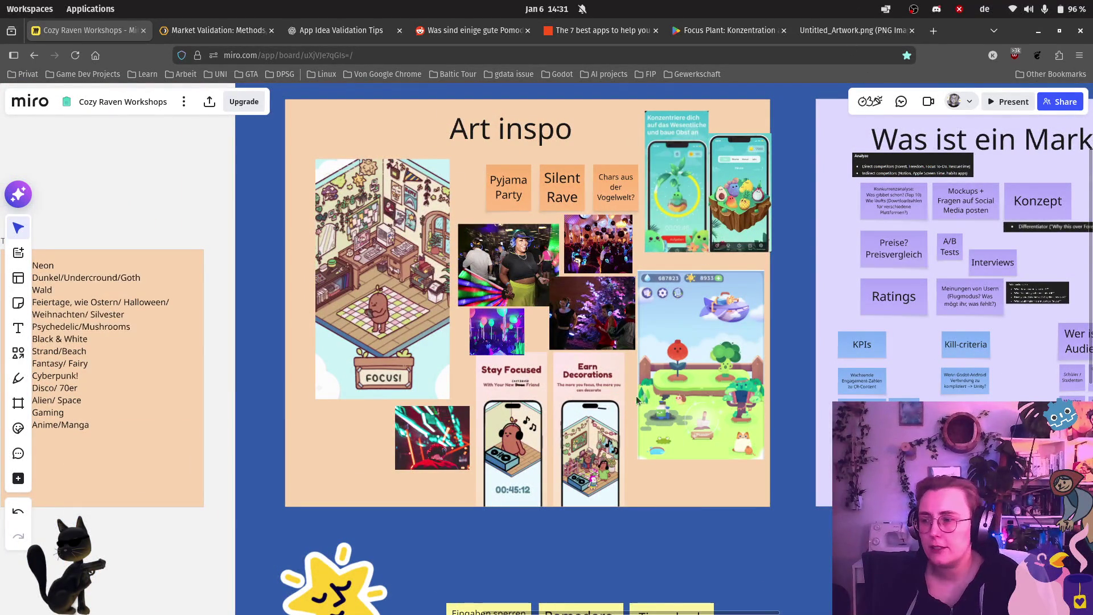
Step: Zoom into the Stay Focused mockup, then switch to the Untitled_Artwork.png browser tab
scroll(508, 460, "up", 5)
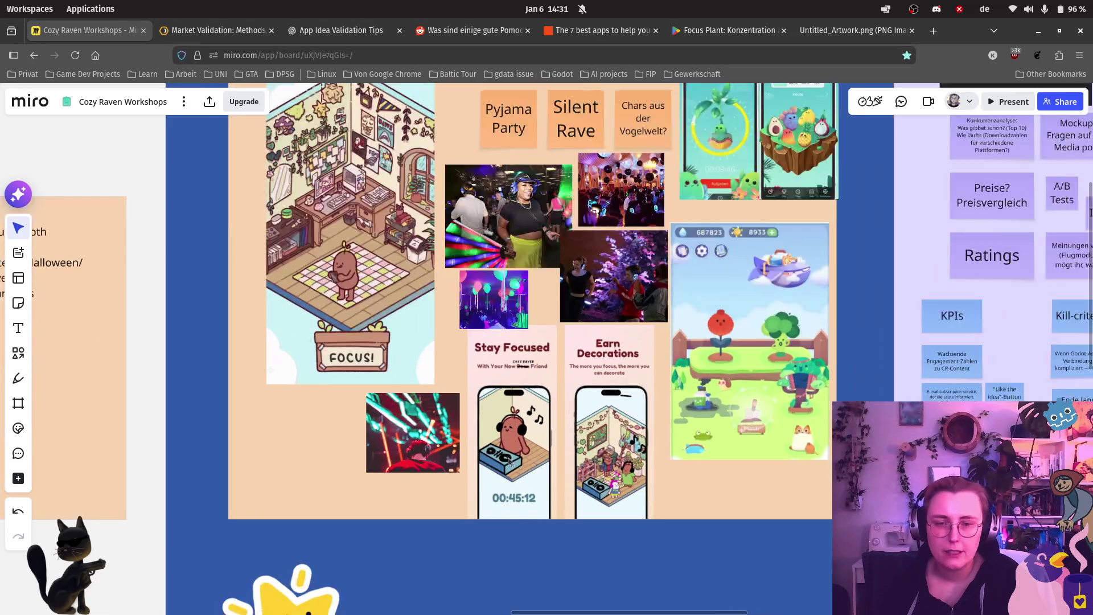
scroll(509, 461, "up", 3)
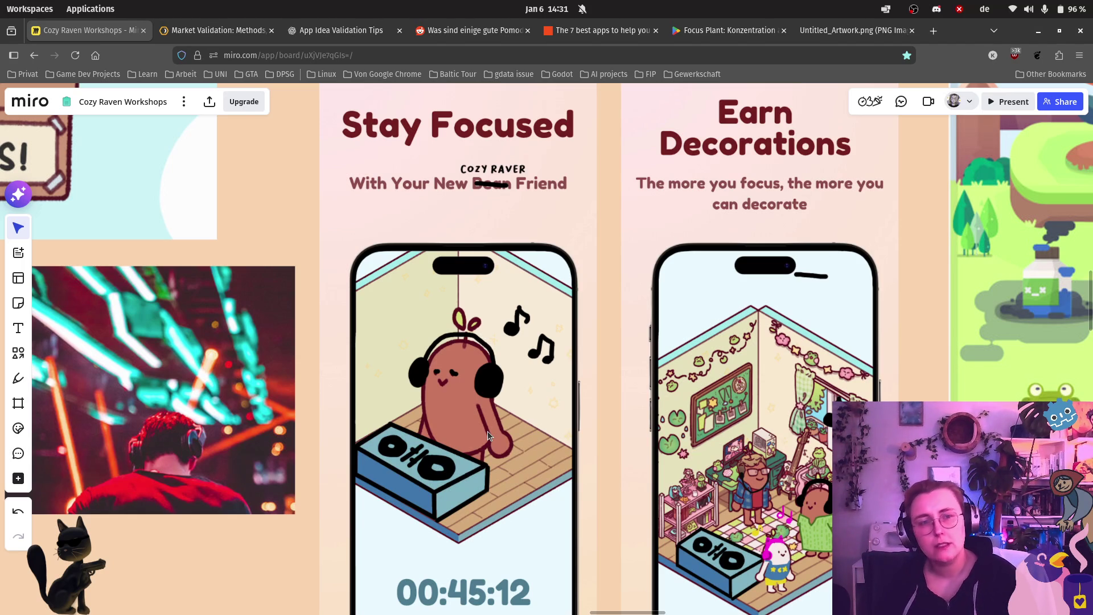
left_click(853, 30)
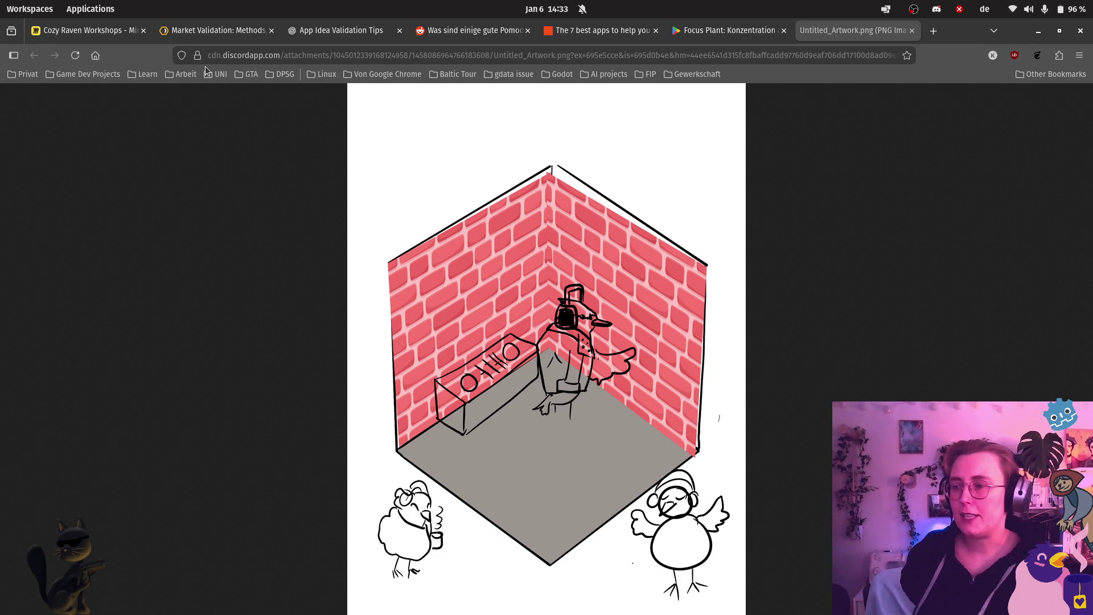
Step: Jump from the Untitled_Artwork.png sketch back to the first tab's Miro board with Ctrl+1
mouse_move(254, 32)
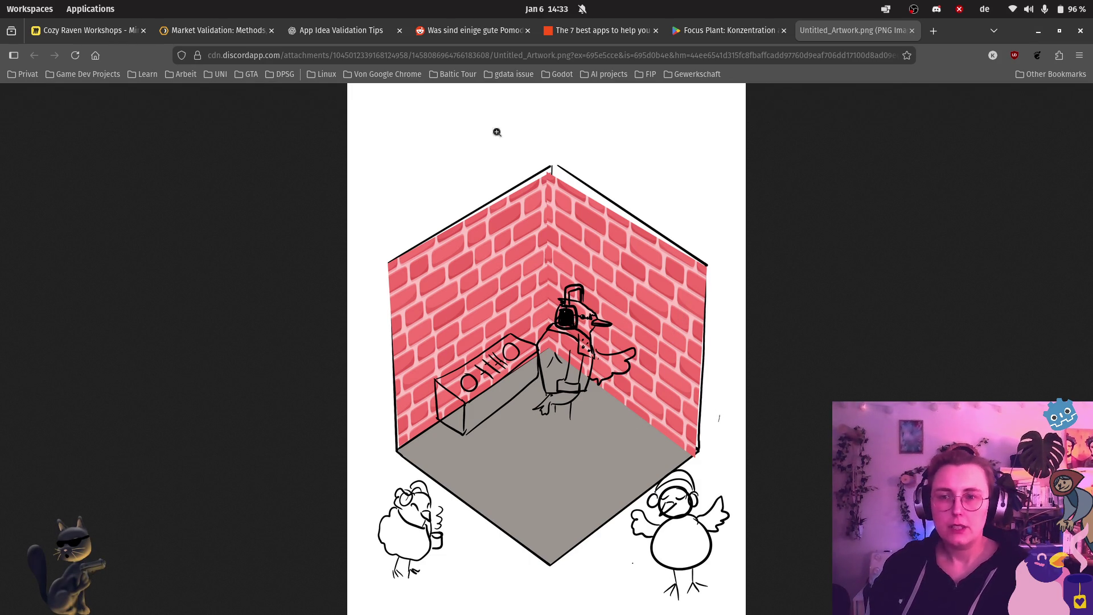
key("ctrl+1")
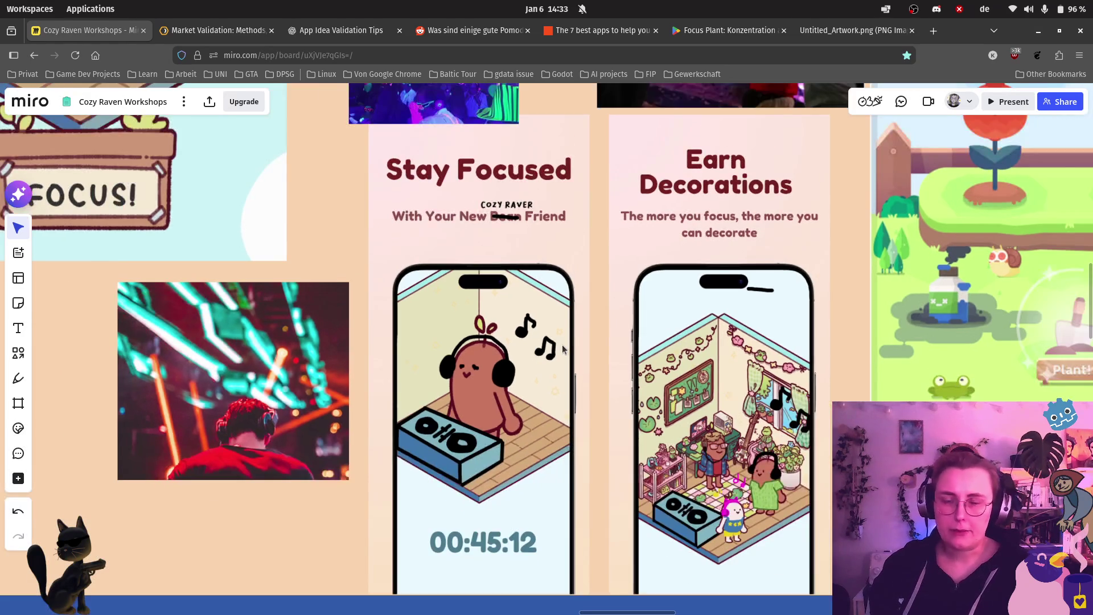
Step: Zoom out and pan right to show the Marketing-Prototyp frame beside the competitor app table
scroll(562, 348, "down", 2)
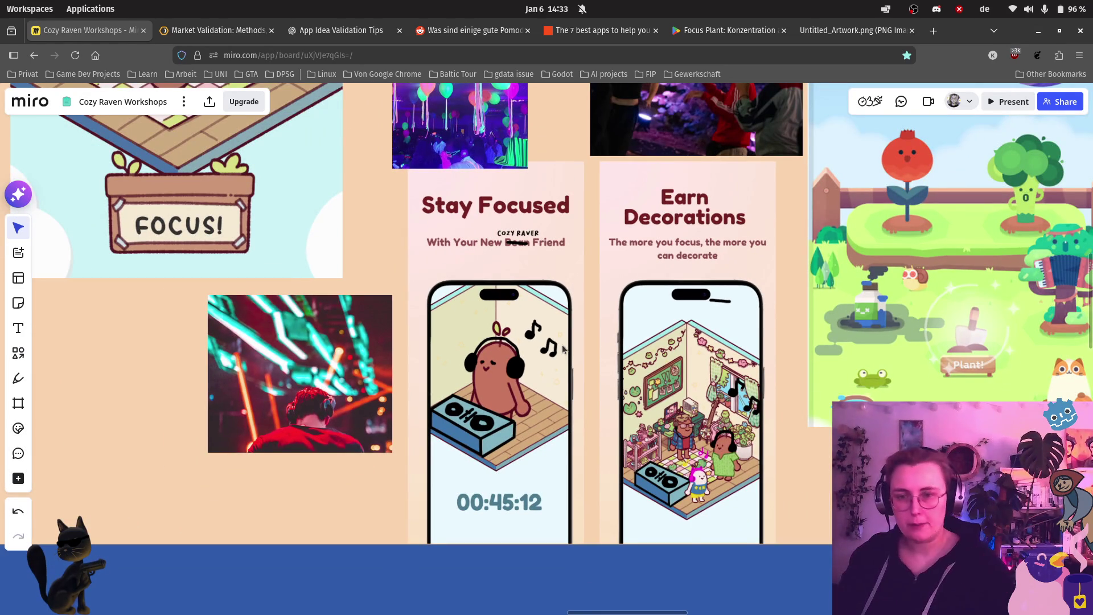
scroll(562, 348, "down", 5)
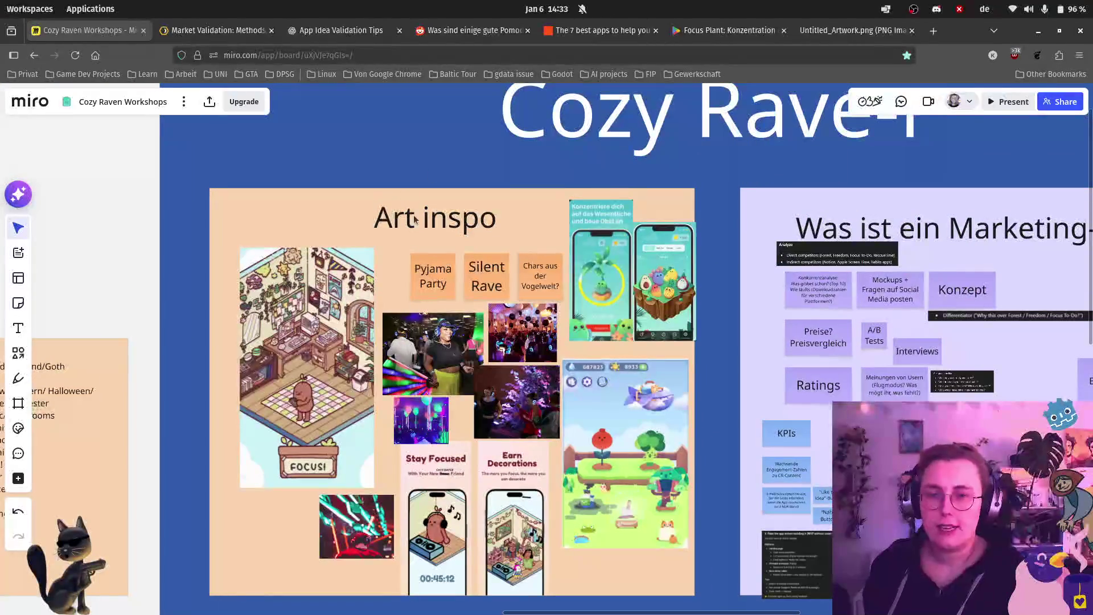
scroll(623, 335, "right", 6)
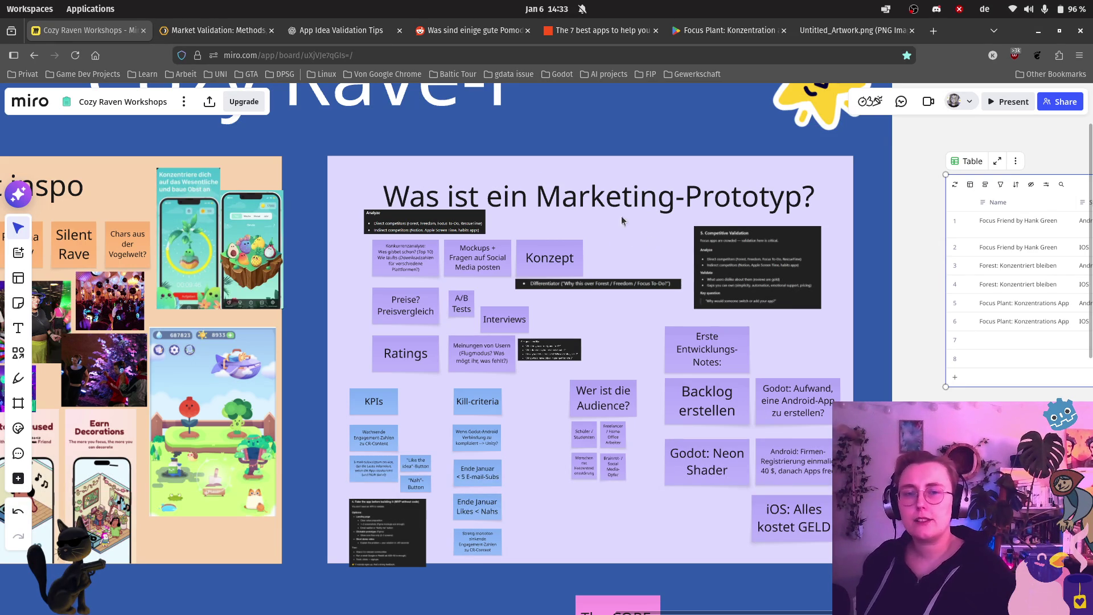
scroll(483, 196, "up", 5)
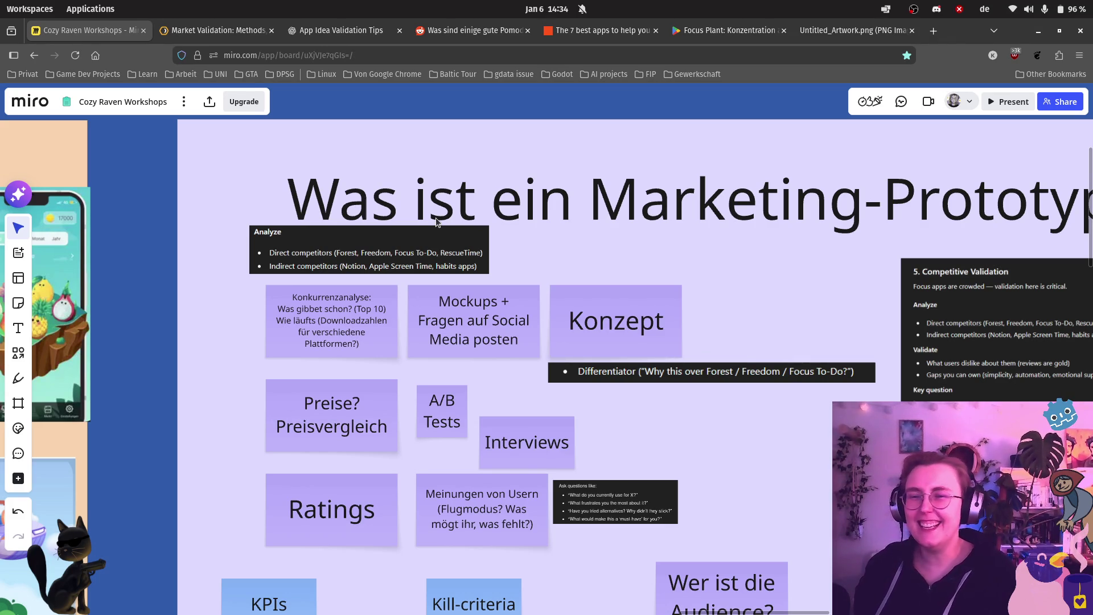
scroll(389, 200, "up", 2)
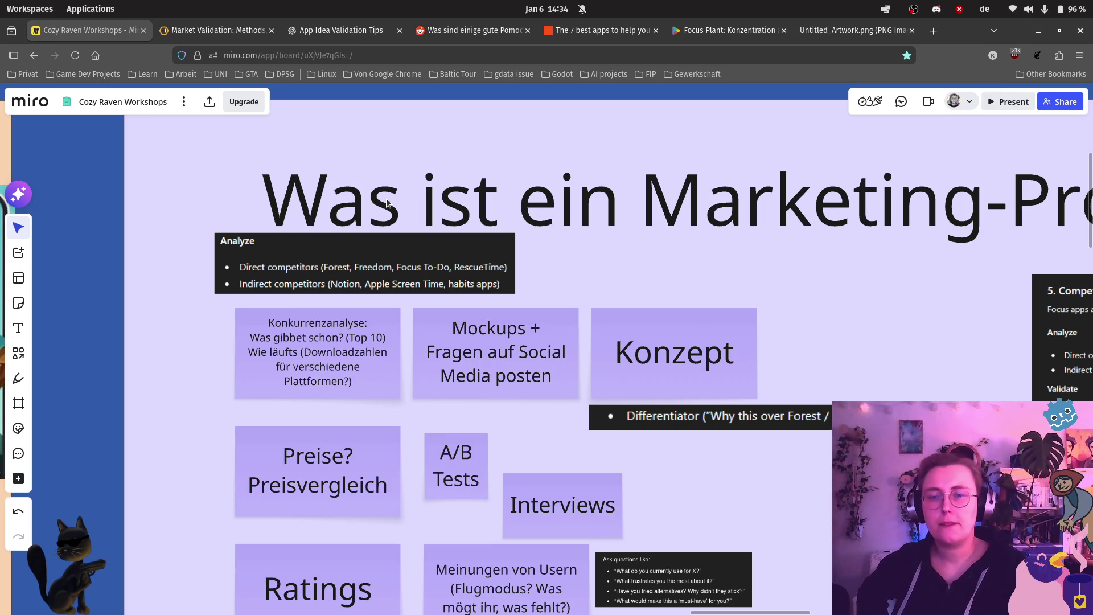
left_click(317, 362)
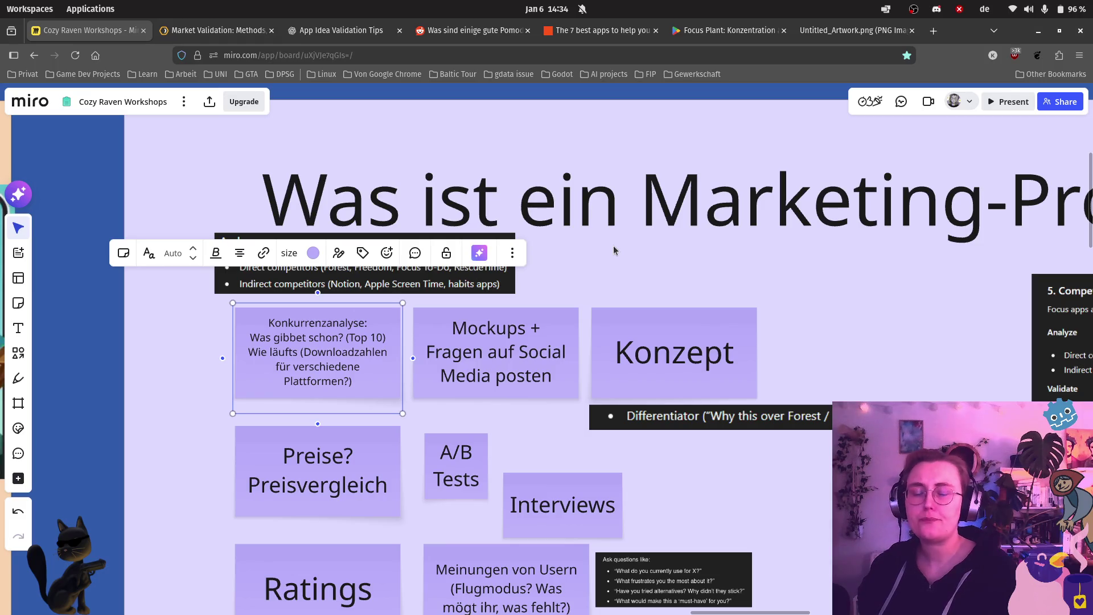
left_click(567, 288)
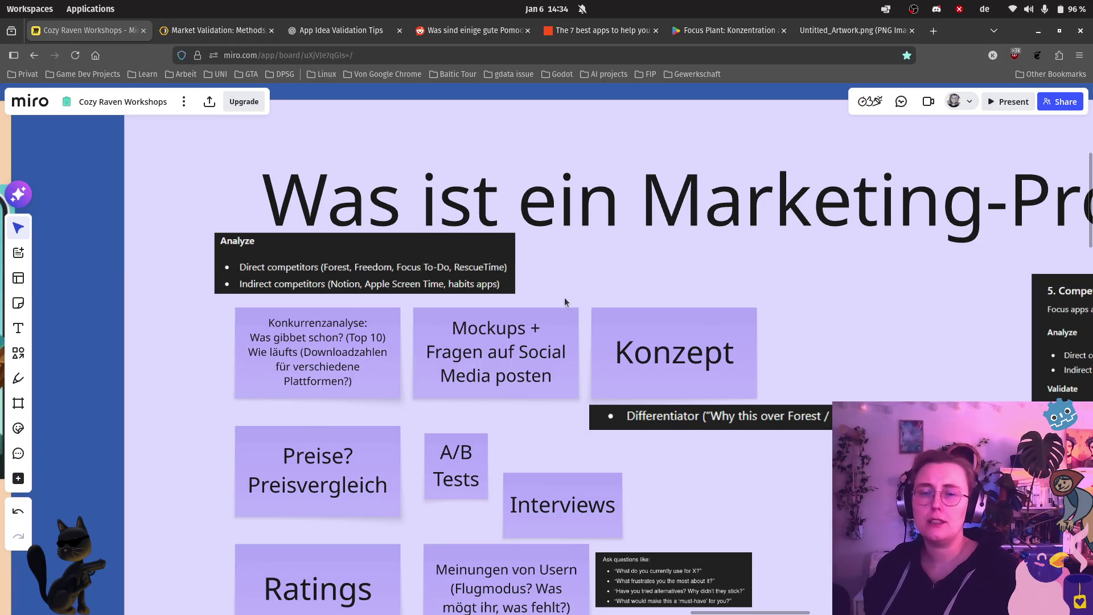
left_click(549, 372)
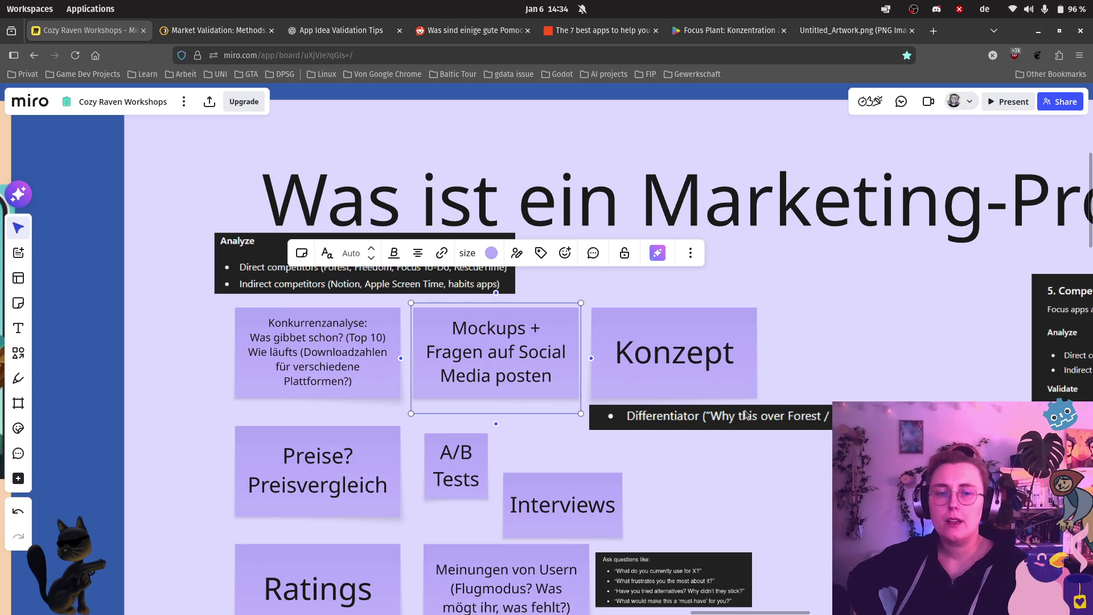
left_click(732, 364)
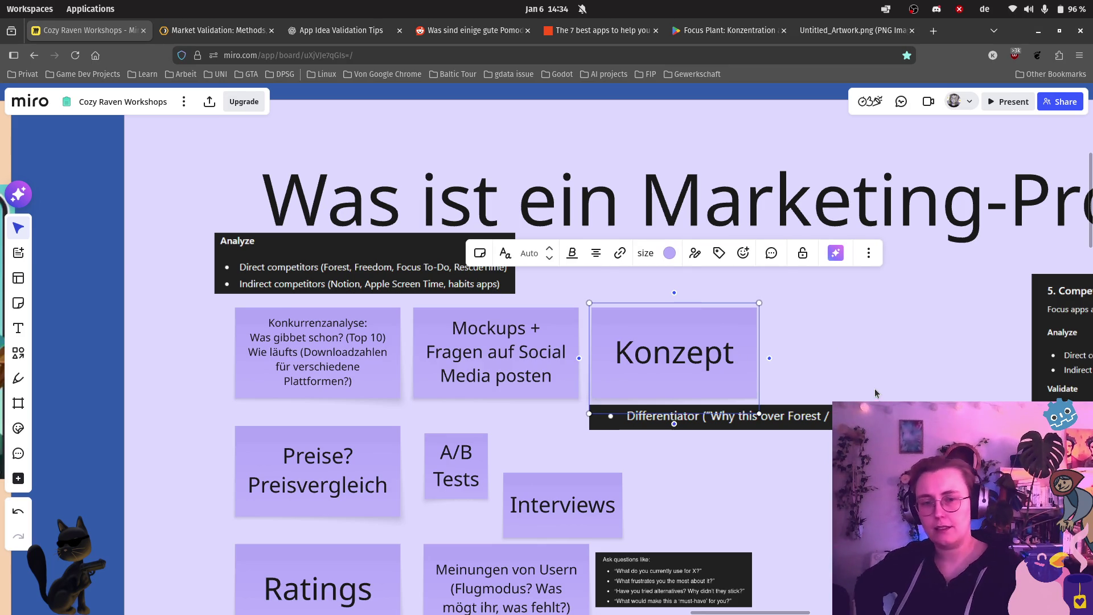
scroll(883, 397, "down", 1)
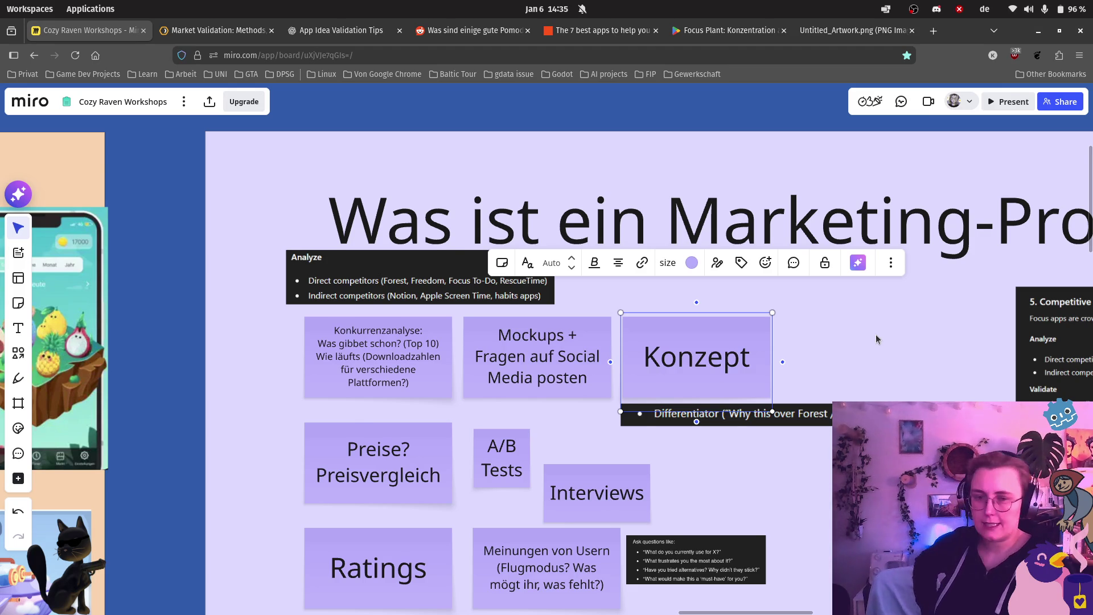
scroll(875, 334, "down", 1)
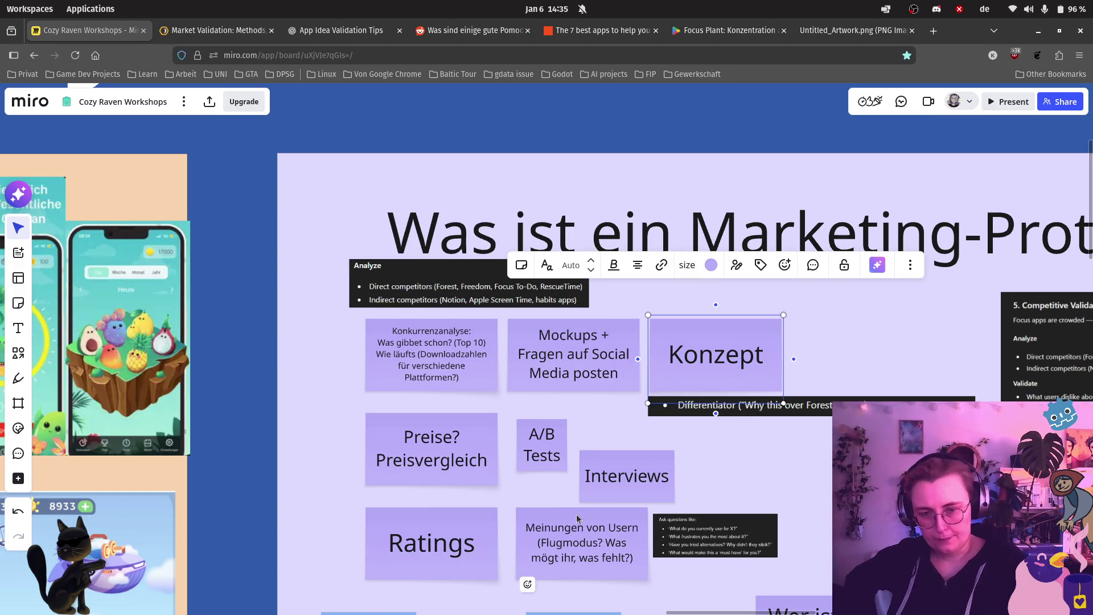
scroll(749, 239, "down", 6)
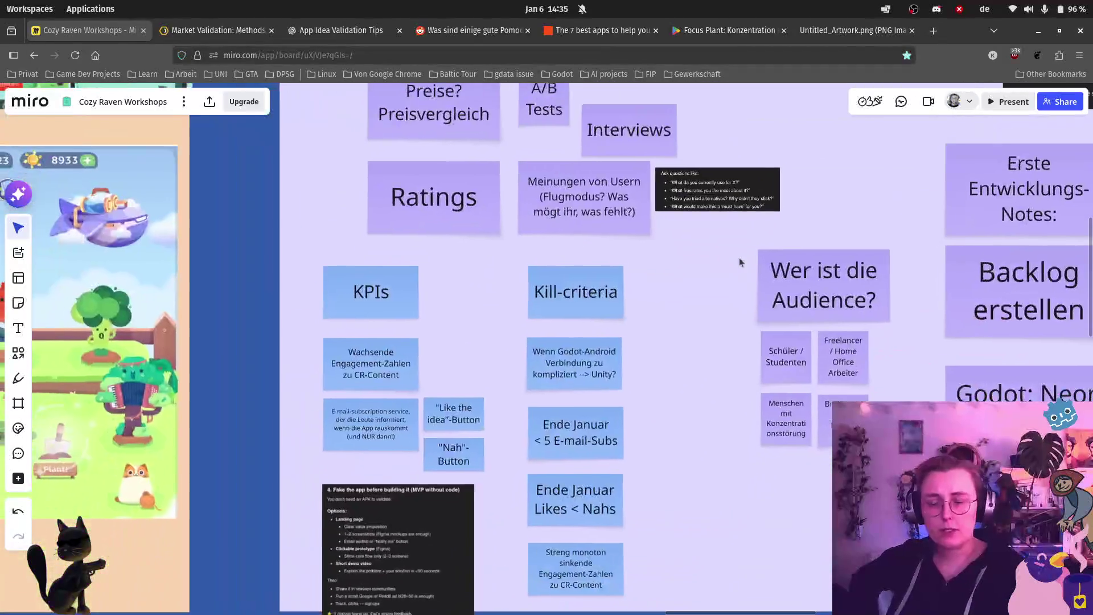
scroll(504, 304, "up", 3)
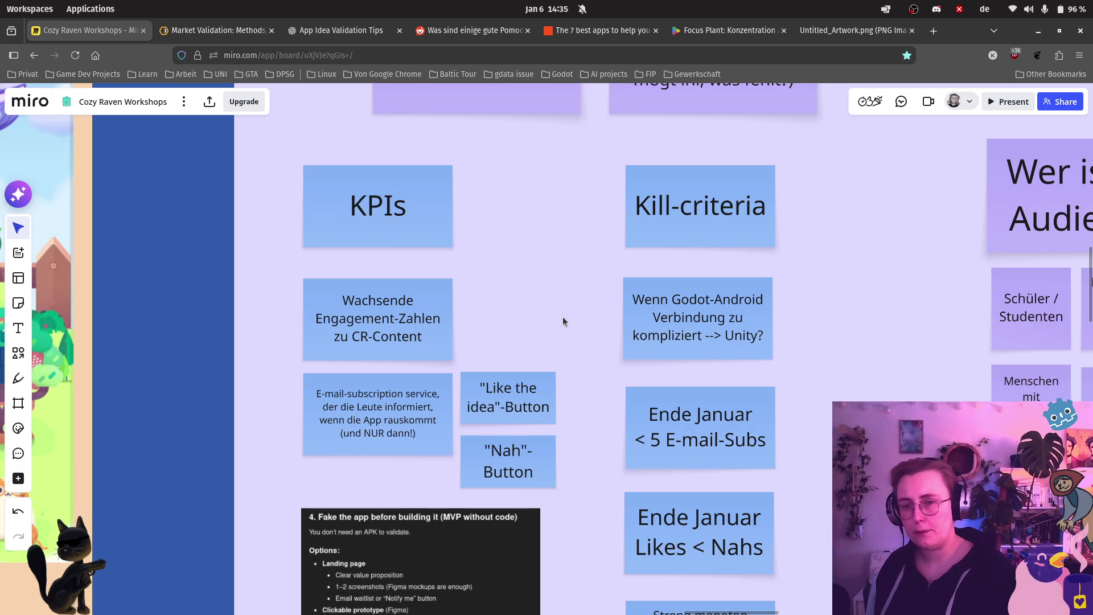
mouse_move(613, 310)
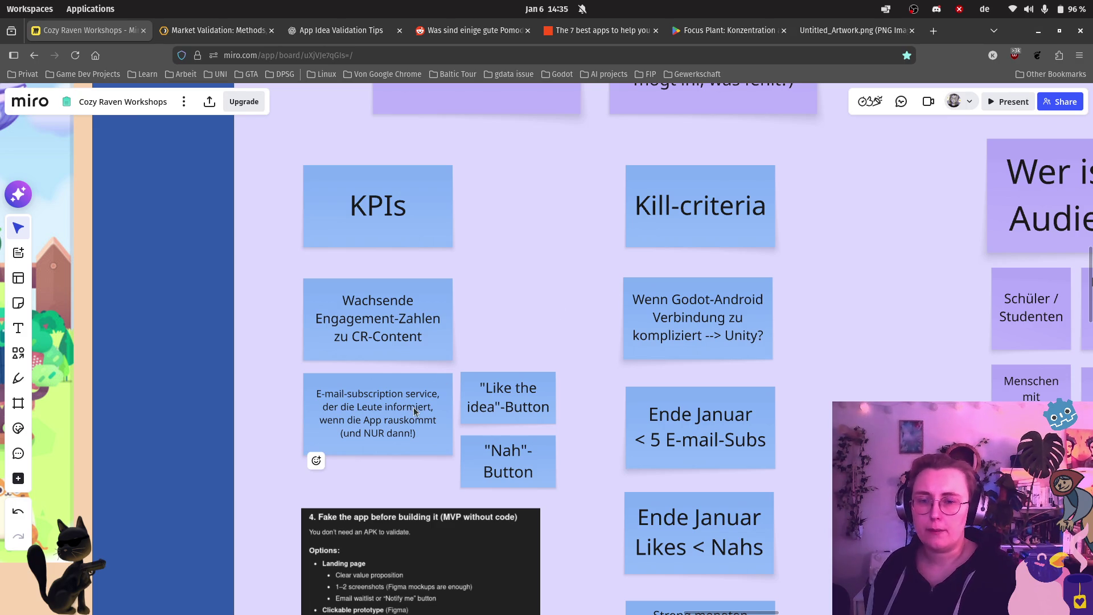
mouse_move(551, 423)
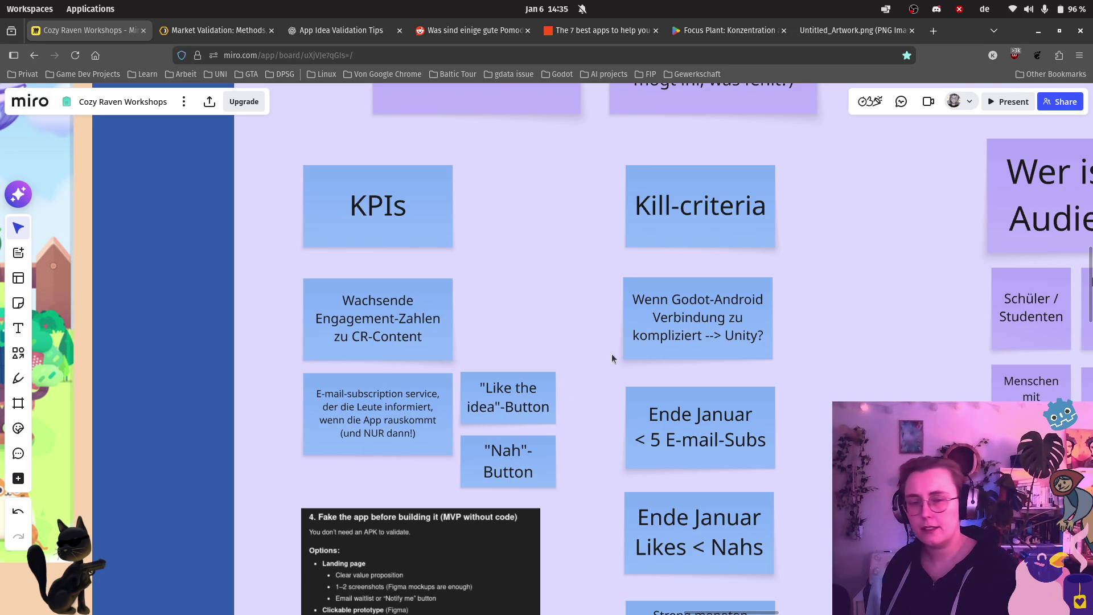
scroll(557, 361, "right", 3)
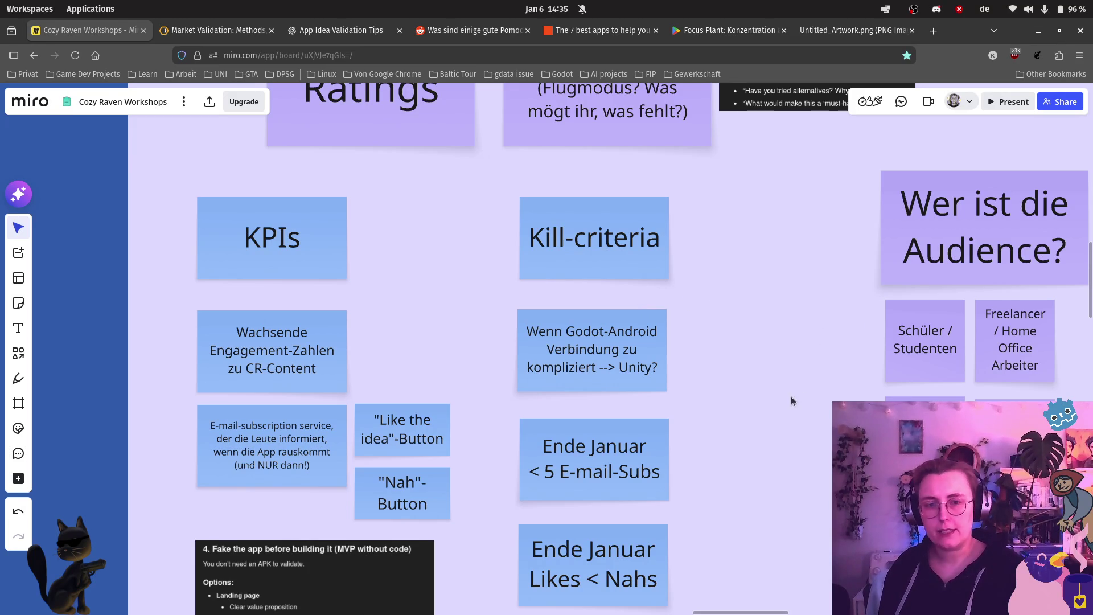
scroll(771, 431, "down", 1)
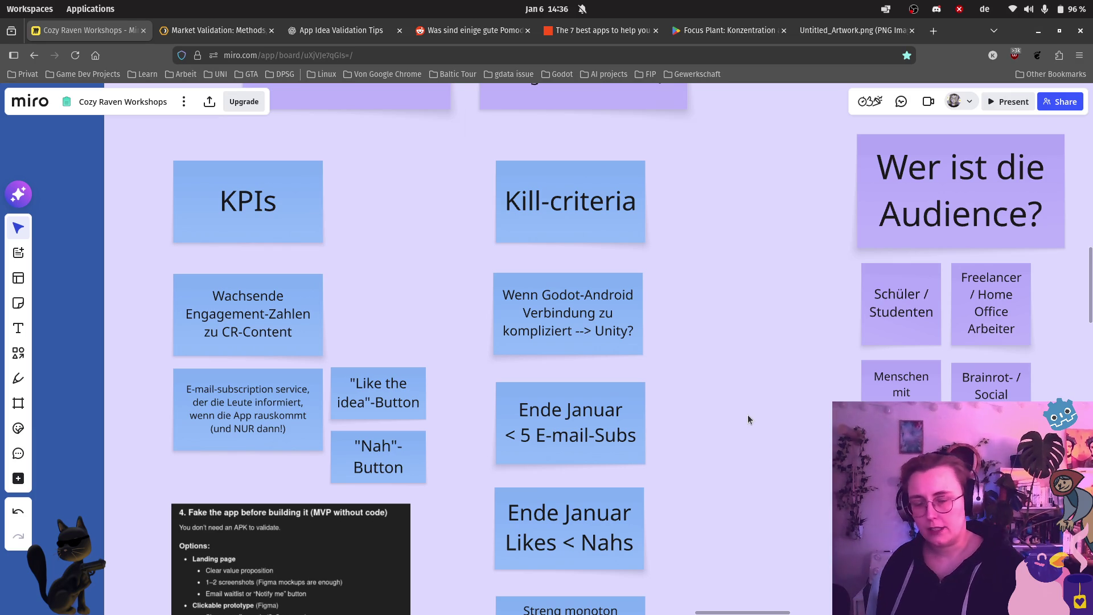
scroll(731, 409, "down", 3)
scroll(731, 408, "right", 3)
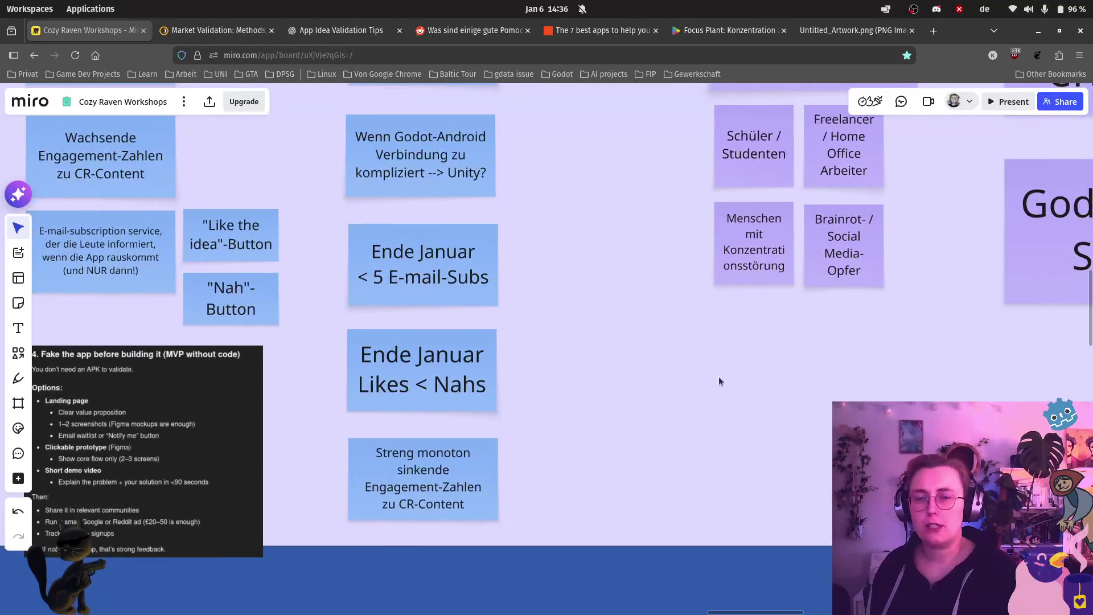
scroll(704, 361, "up", 2)
scroll(705, 361, "left", 2)
scroll(747, 454, "down", 1)
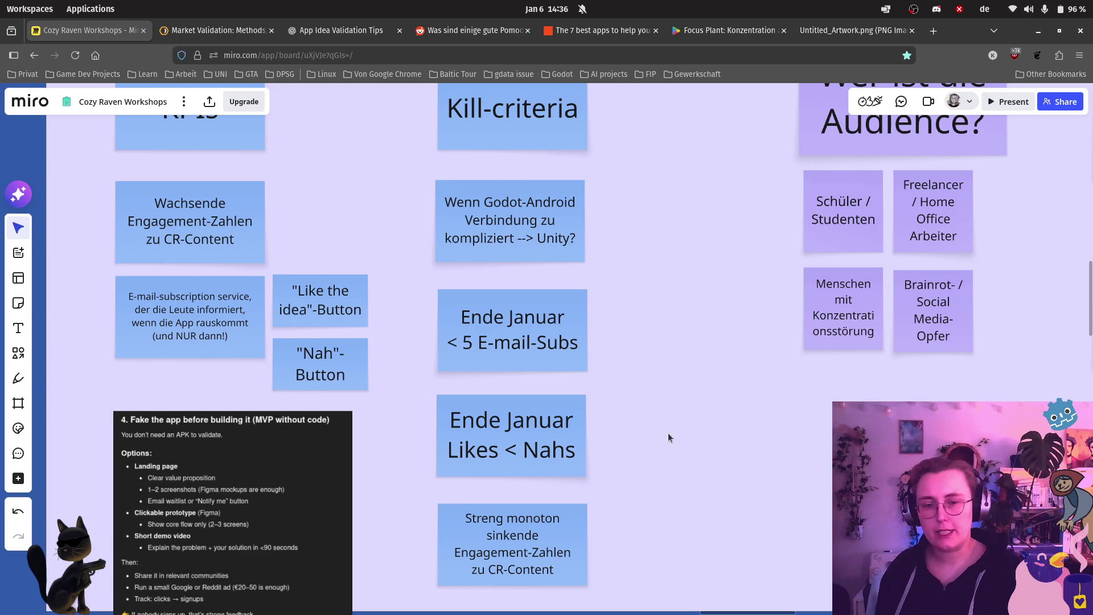
scroll(707, 315, "up", 1)
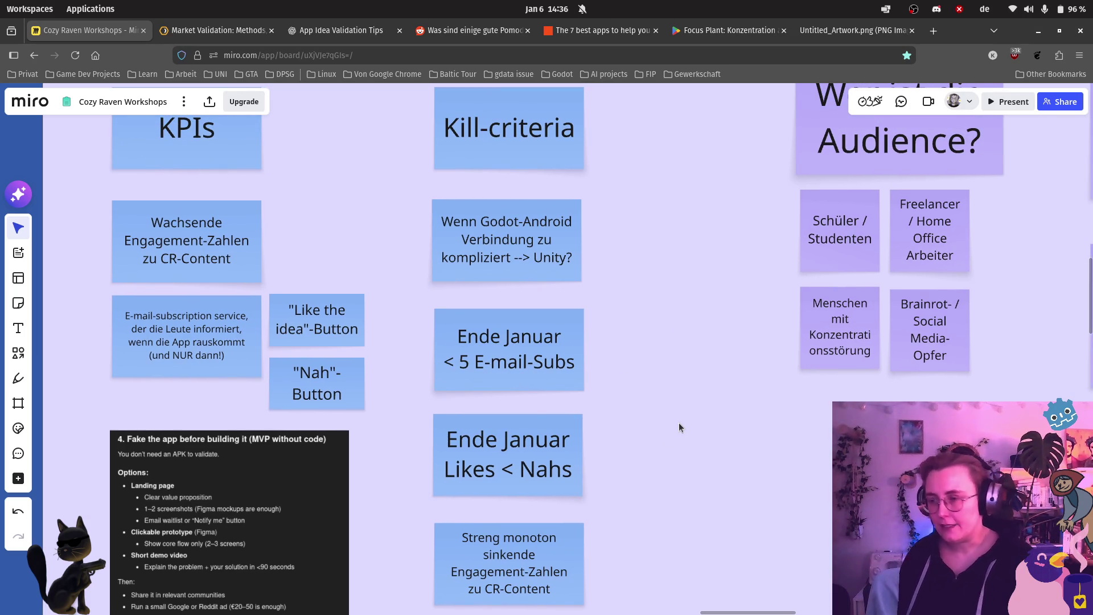
scroll(681, 419, "down", 1)
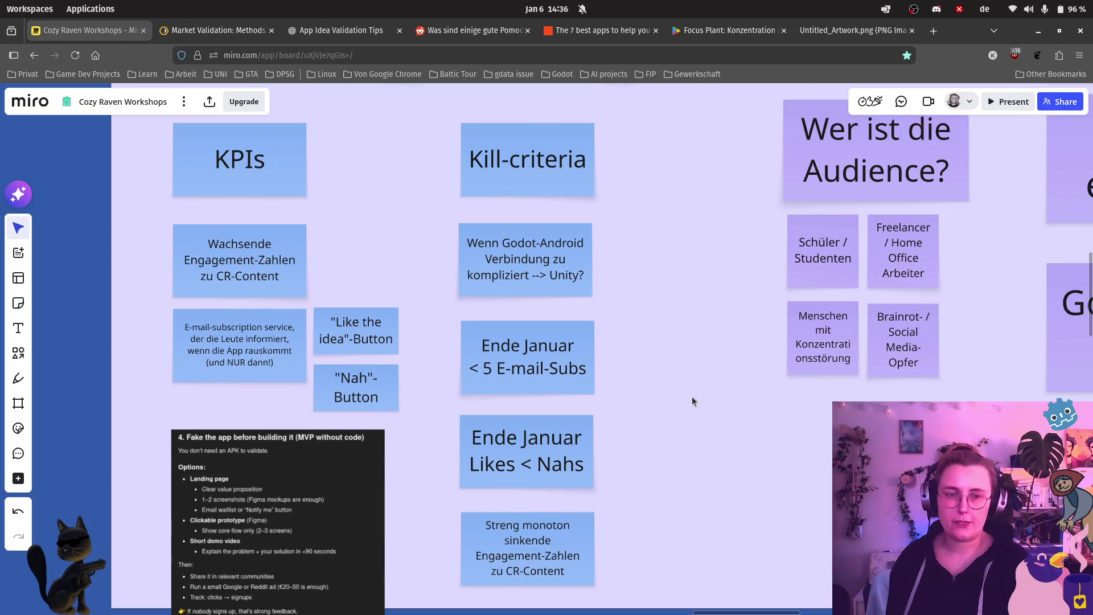
scroll(691, 396, "down", 1)
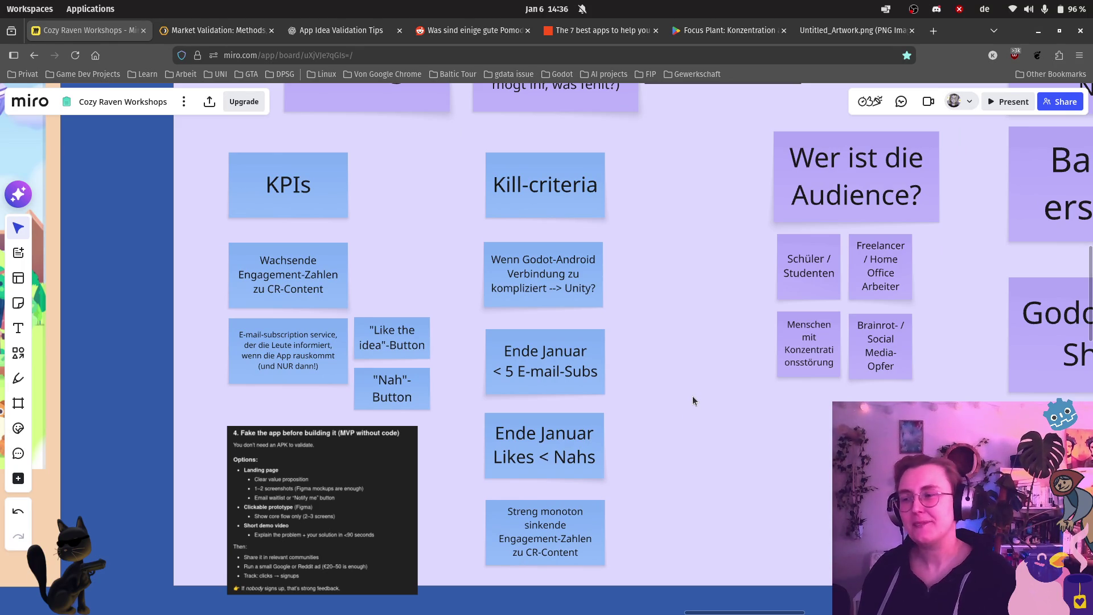
scroll(690, 392, "up", 3)
scroll(544, 230, "down", 2)
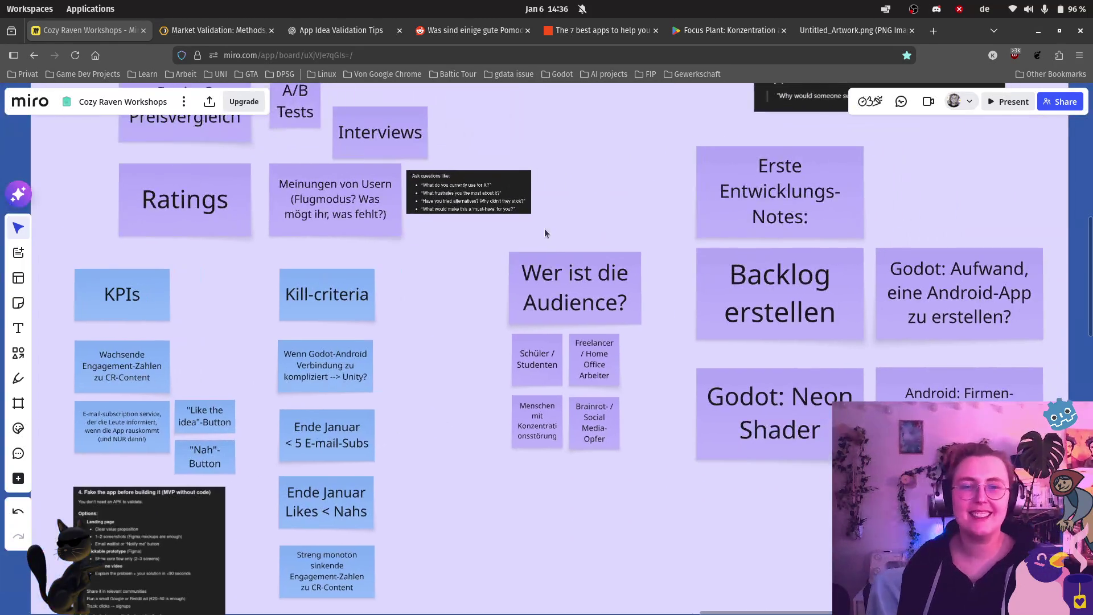
Step: Undo the last change and lock the Konzept sticky note with Ctrl+Shift+L
key("ctrl+z")
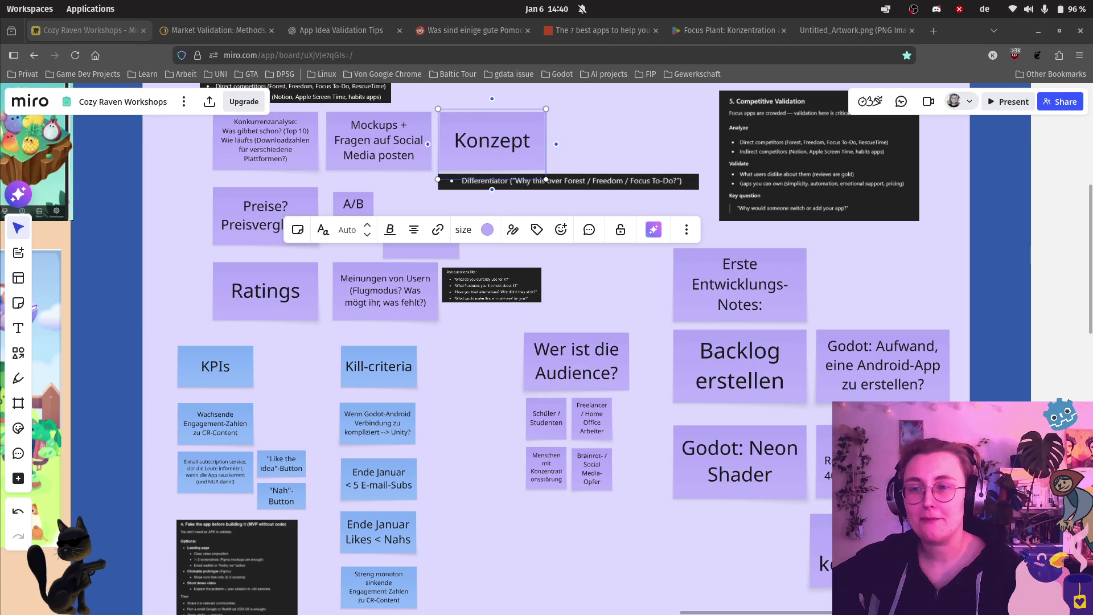
mouse_move(4, 77)
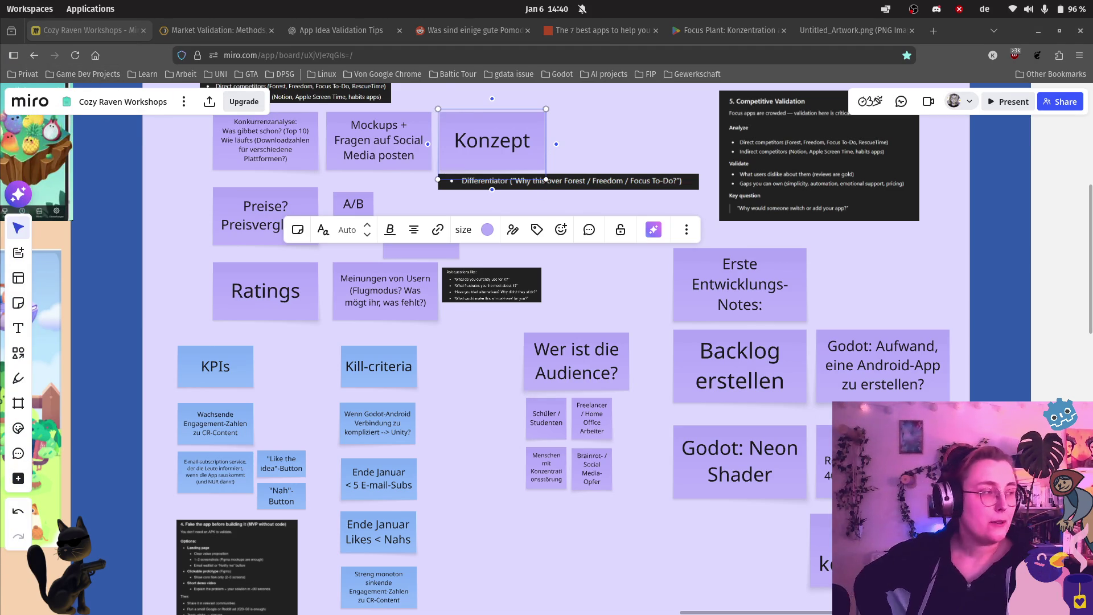
mouse_move(2, 317)
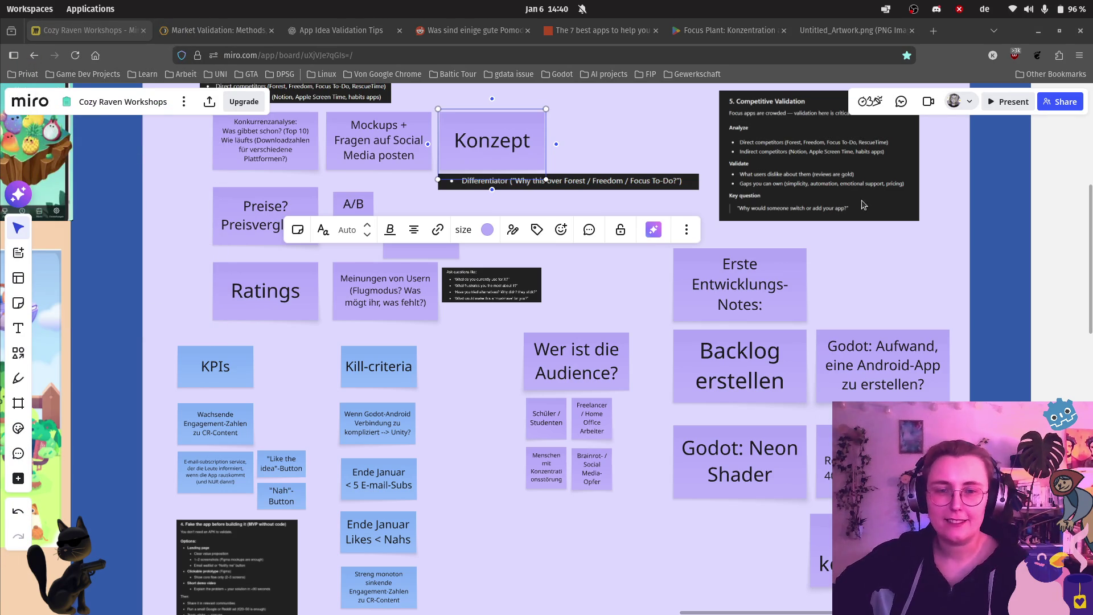
key("ctrl+shift+l")
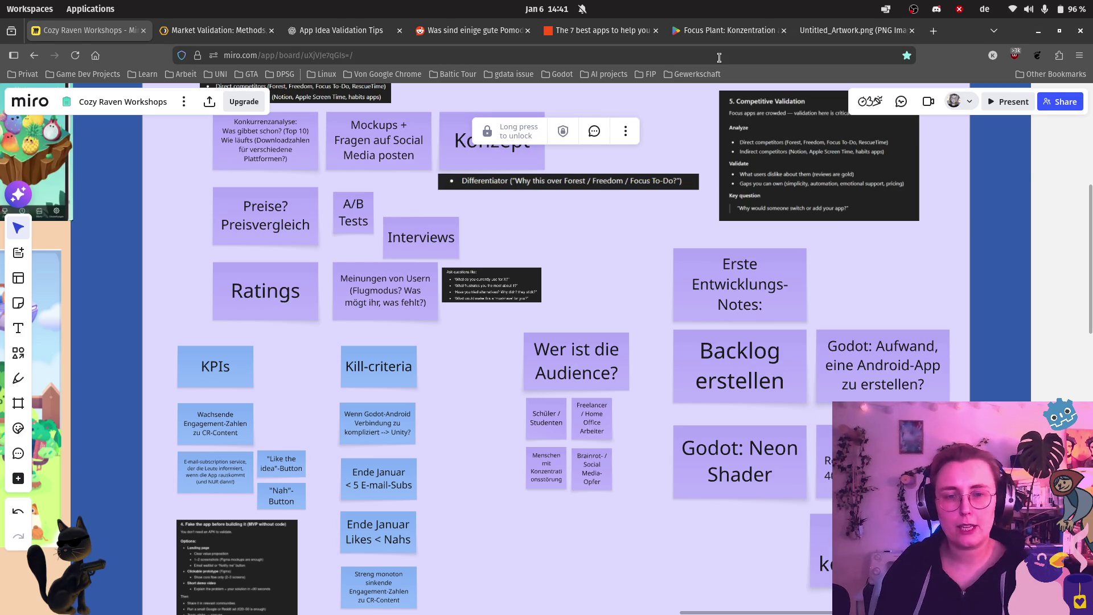
scroll(630, 191, "down", 5)
scroll(365, 152, "up", 3)
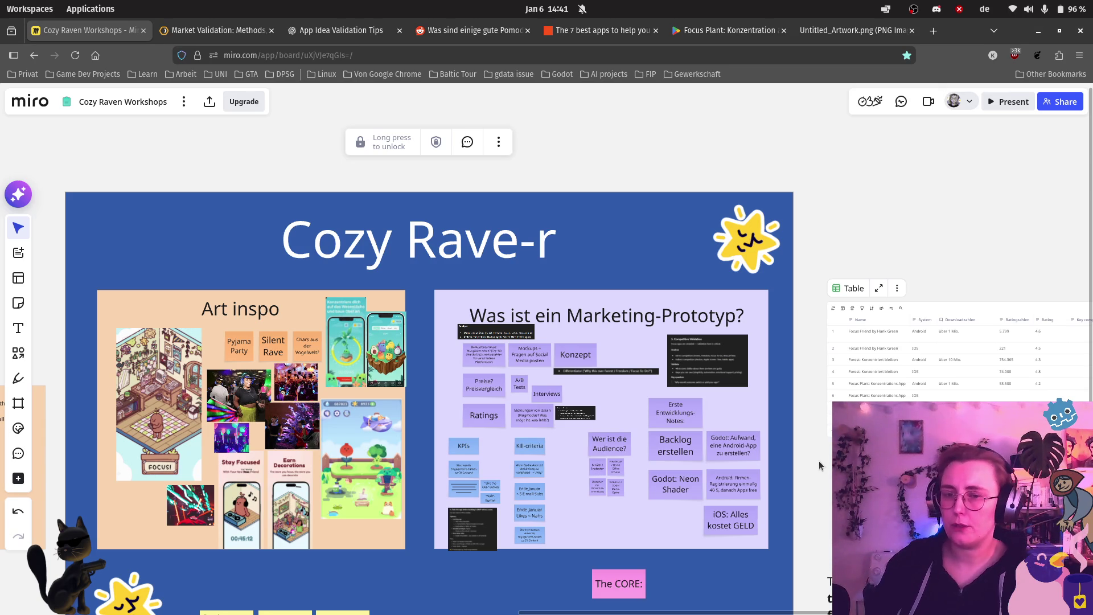
scroll(250, 501, "up", 5)
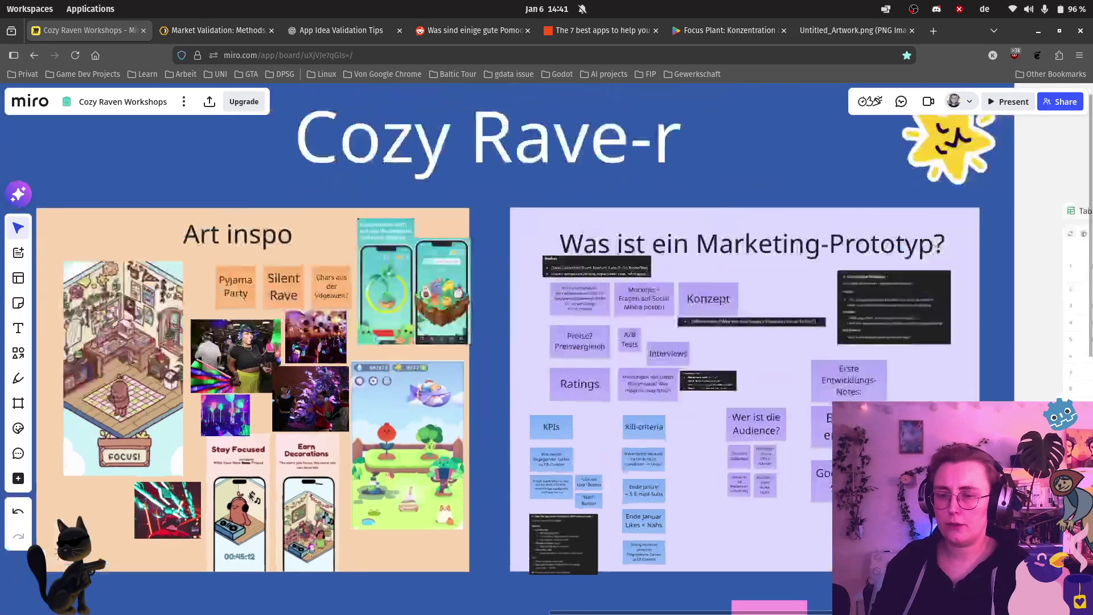
scroll(251, 543, "up", 5)
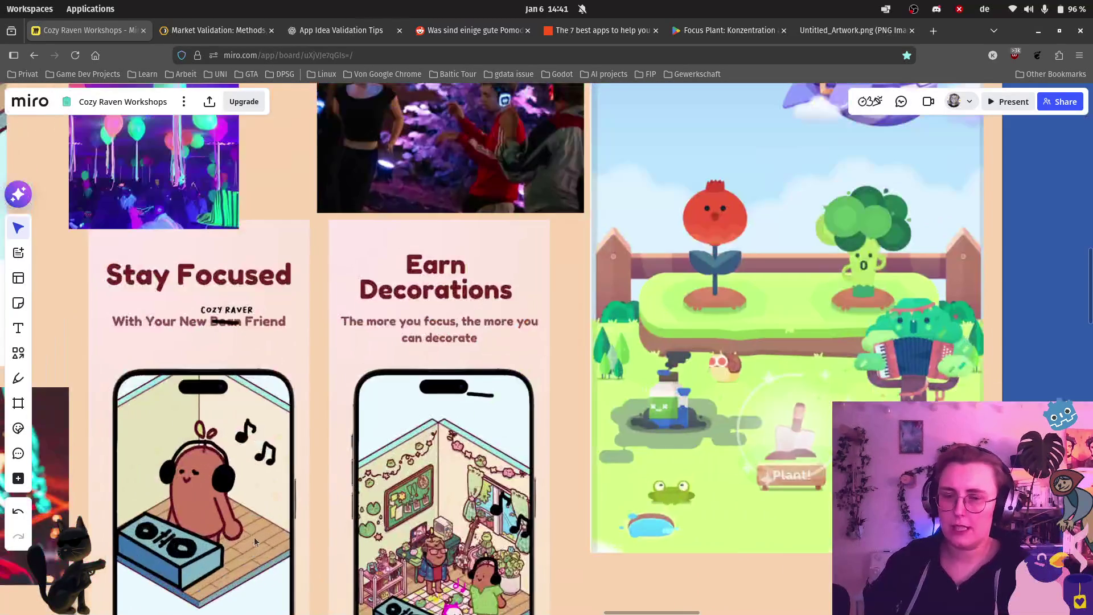
scroll(254, 568, "down", 5)
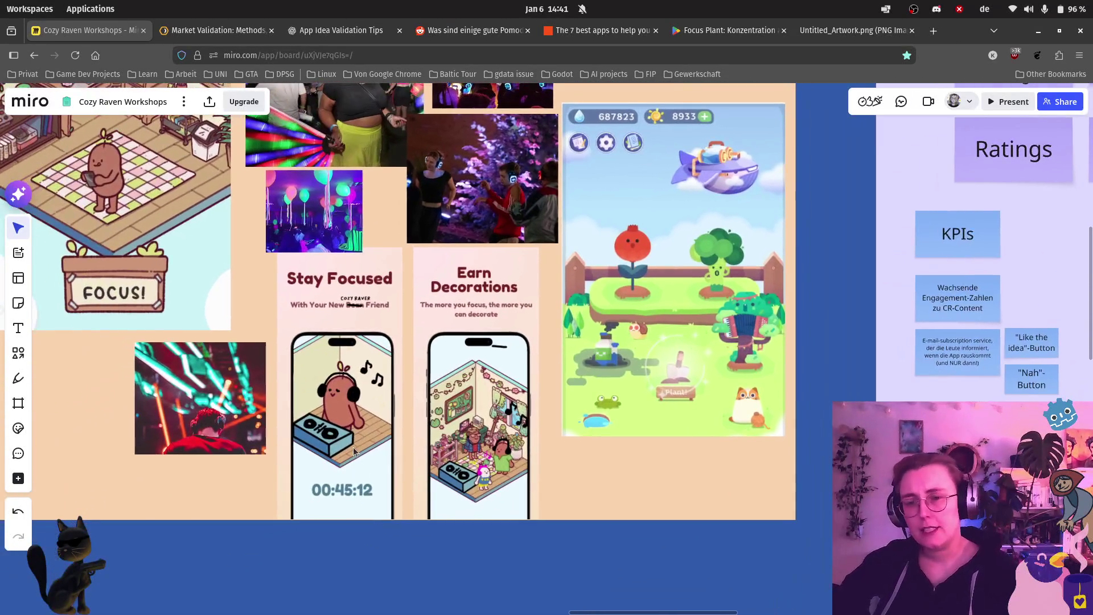
left_click(353, 446)
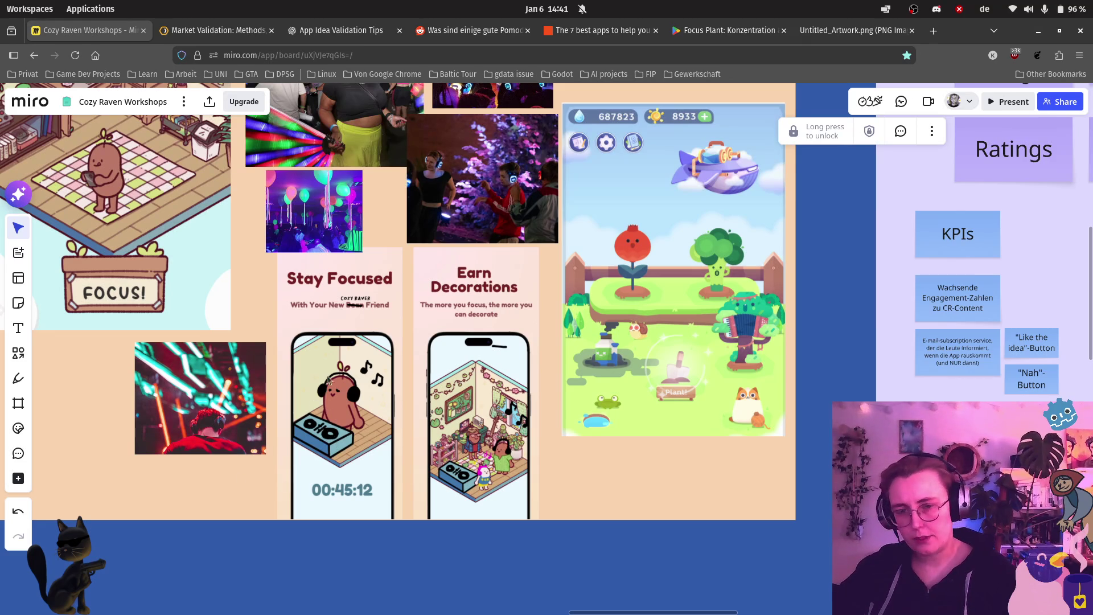
scroll(452, 447, "up", 4)
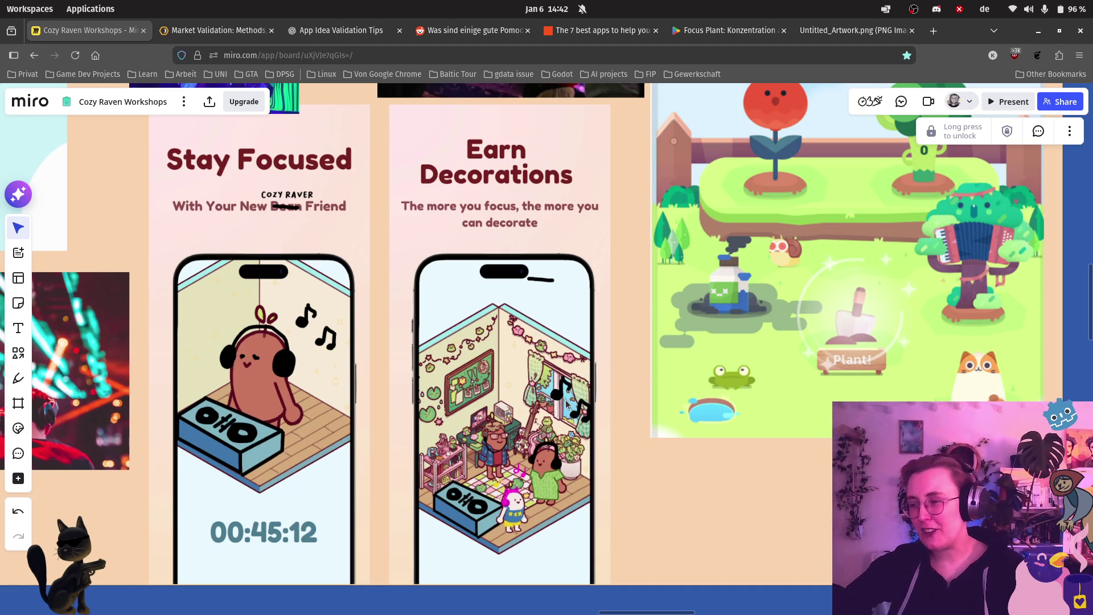
scroll(572, 393, "down", 2)
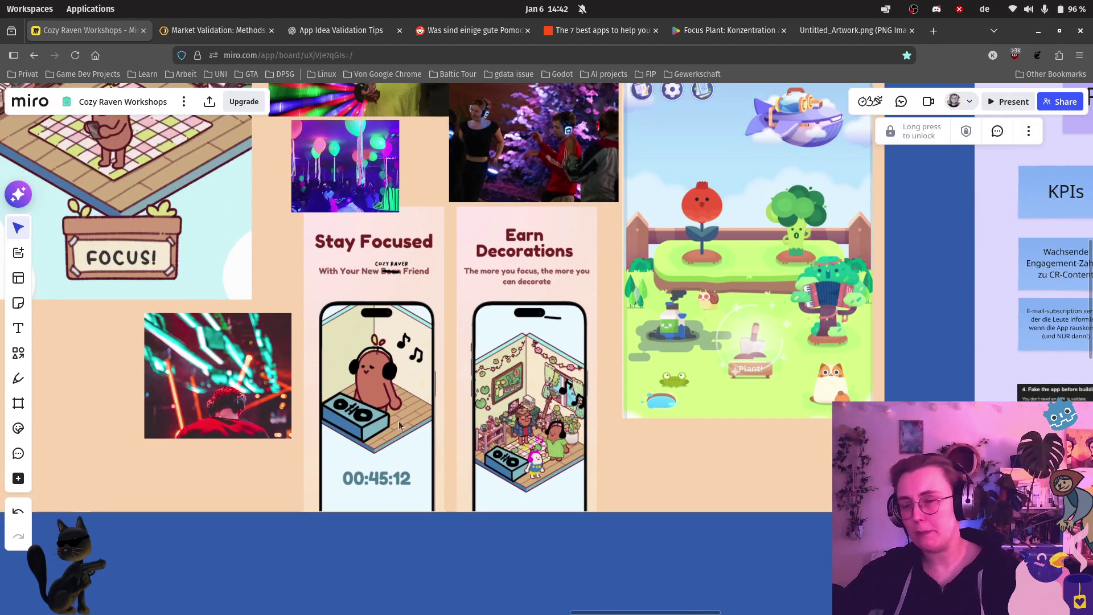
scroll(488, 226, "down", 1)
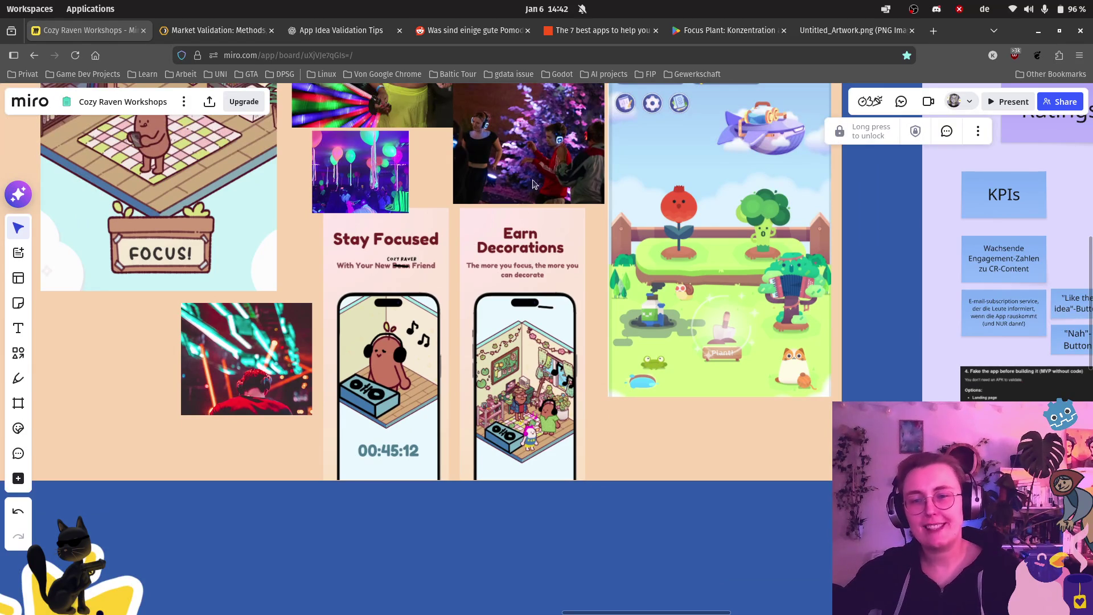
scroll(518, 197, "up", 3)
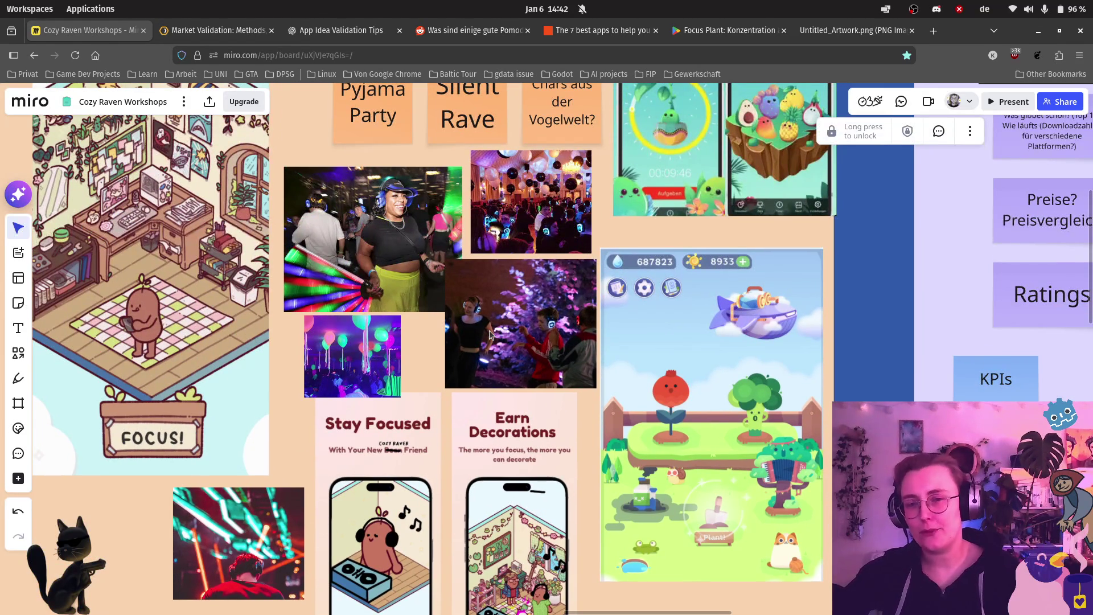
scroll(401, 181, "up", 5)
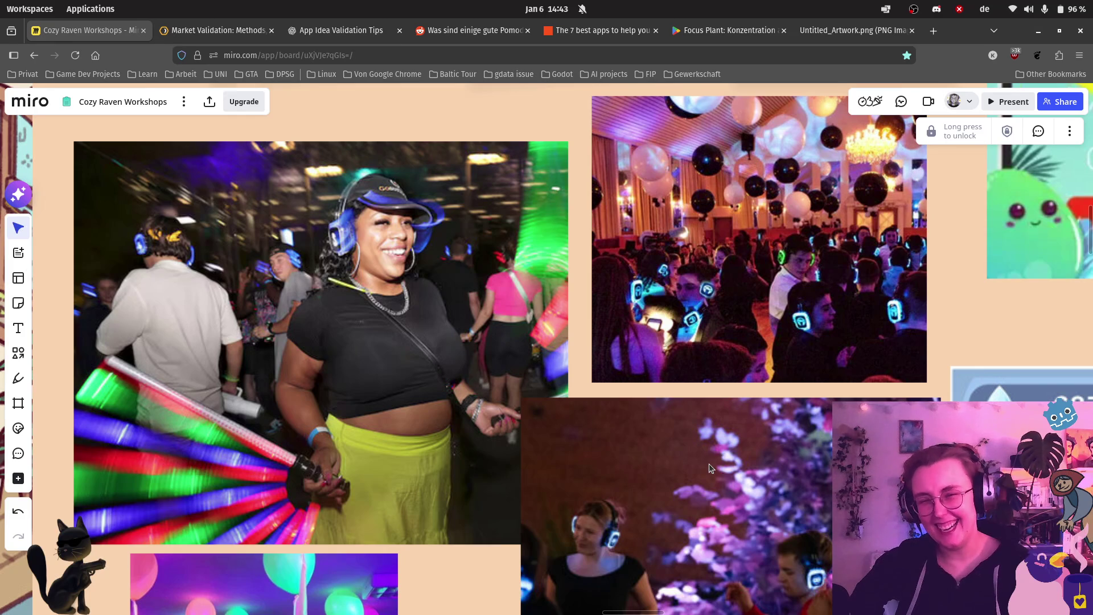
scroll(708, 463, "down", 3)
scroll(707, 460, "down", 1)
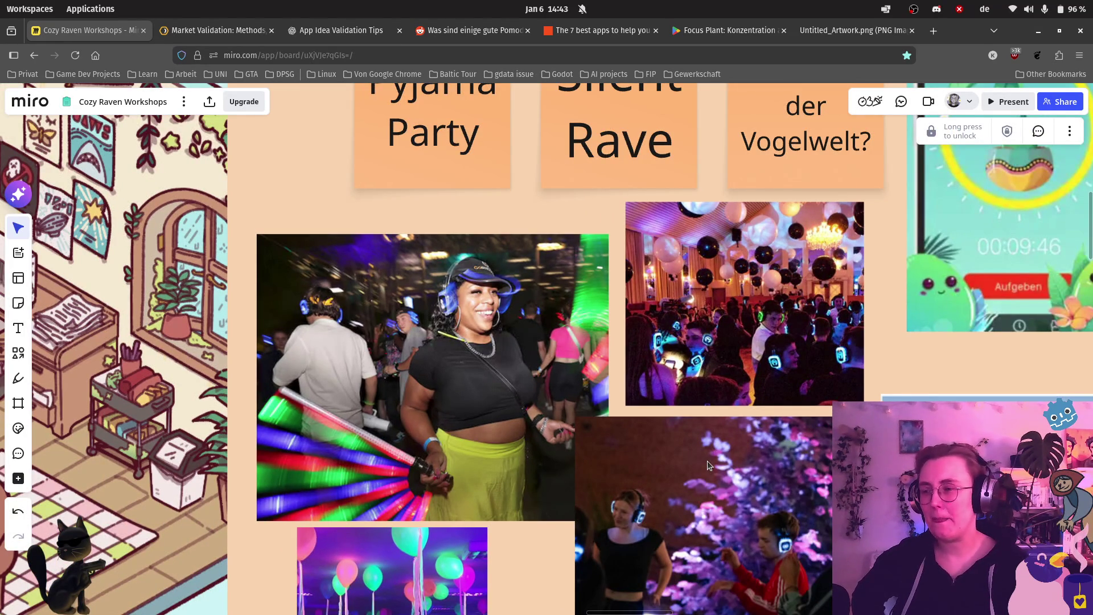
scroll(699, 478, "down", 1)
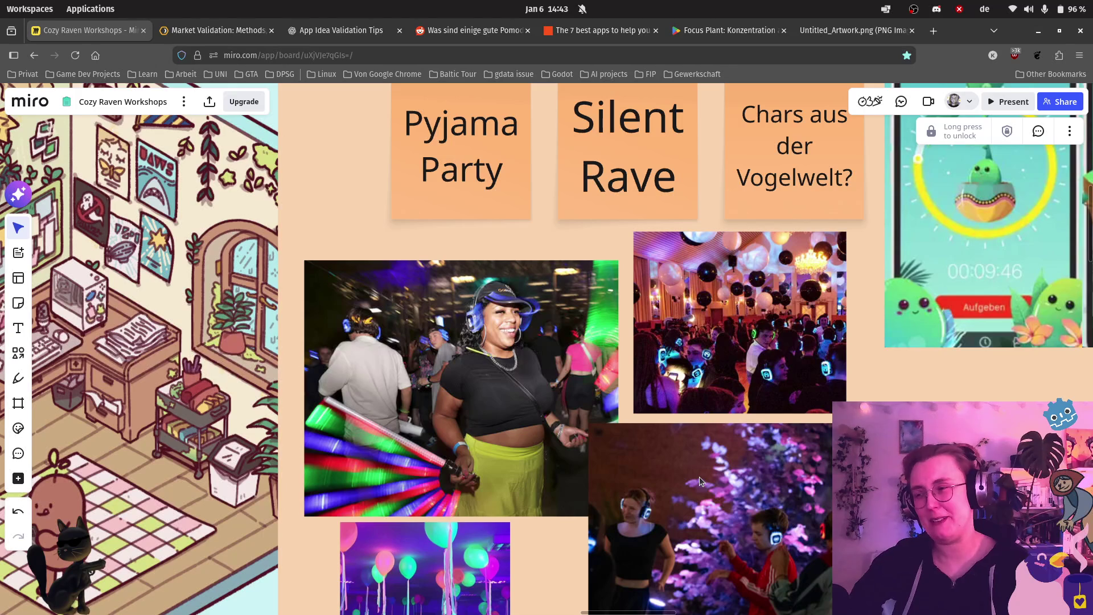
scroll(699, 477, "down", 2)
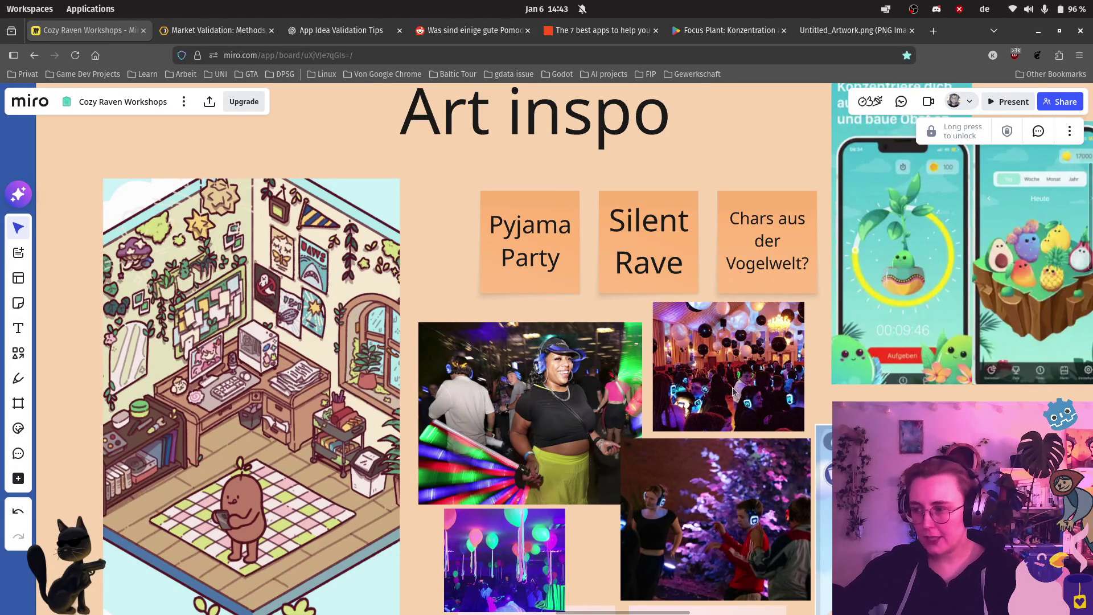
left_click_drag(780, 364, 676, 366)
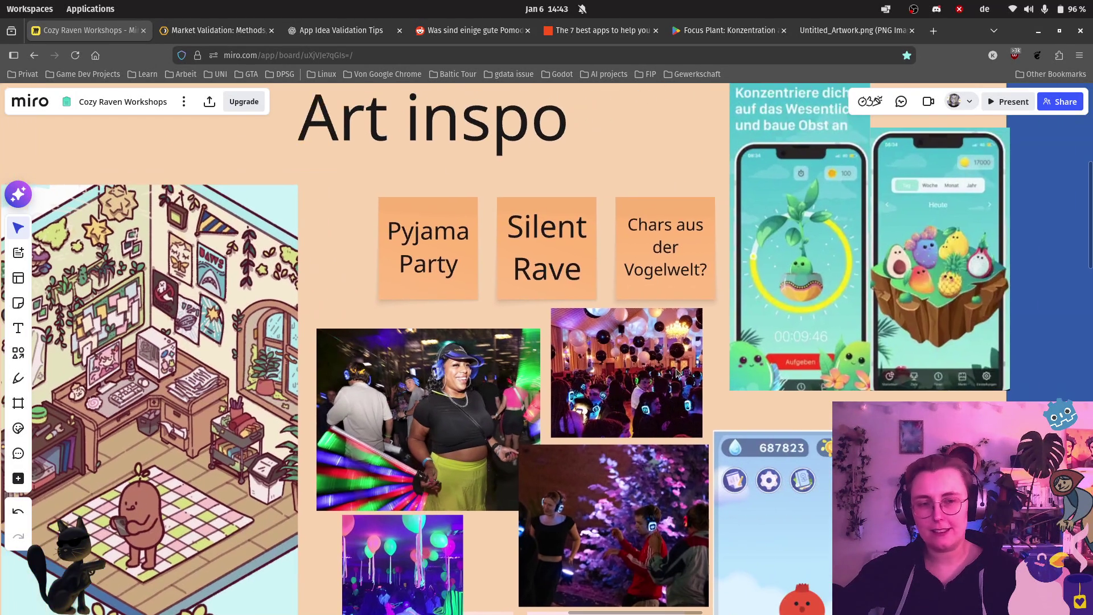
scroll(921, 260, "up", 5)
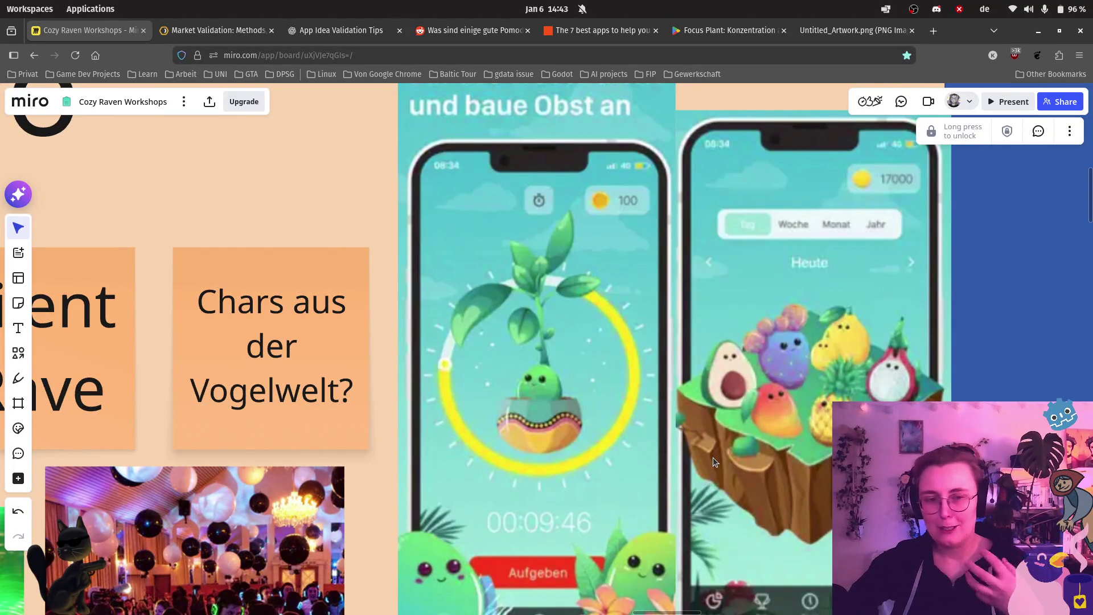
scroll(795, 473, "down", 5)
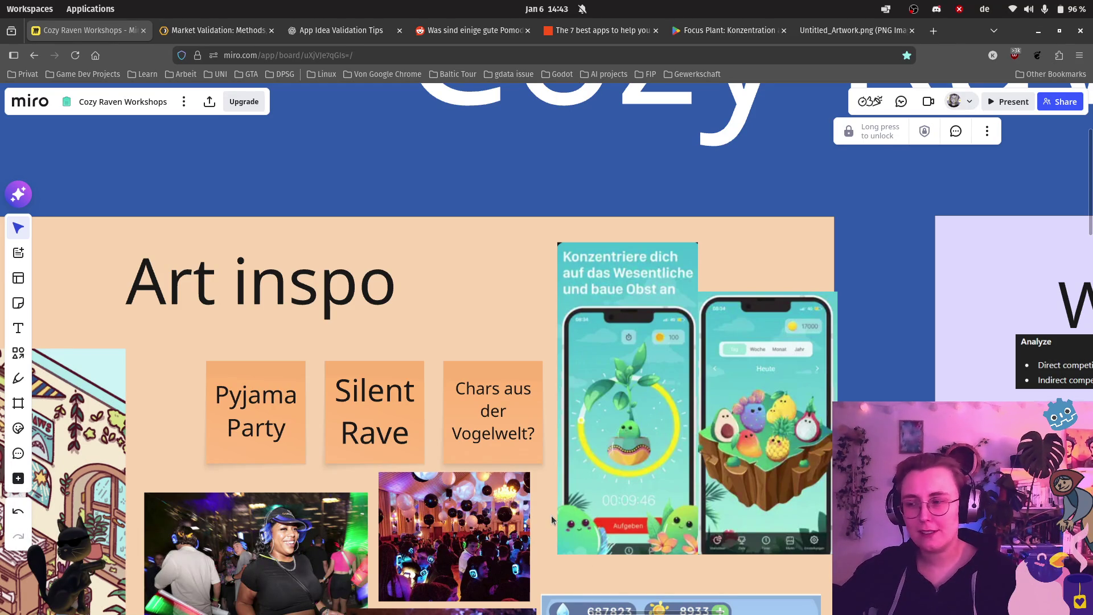
scroll(547, 517, "down", 3)
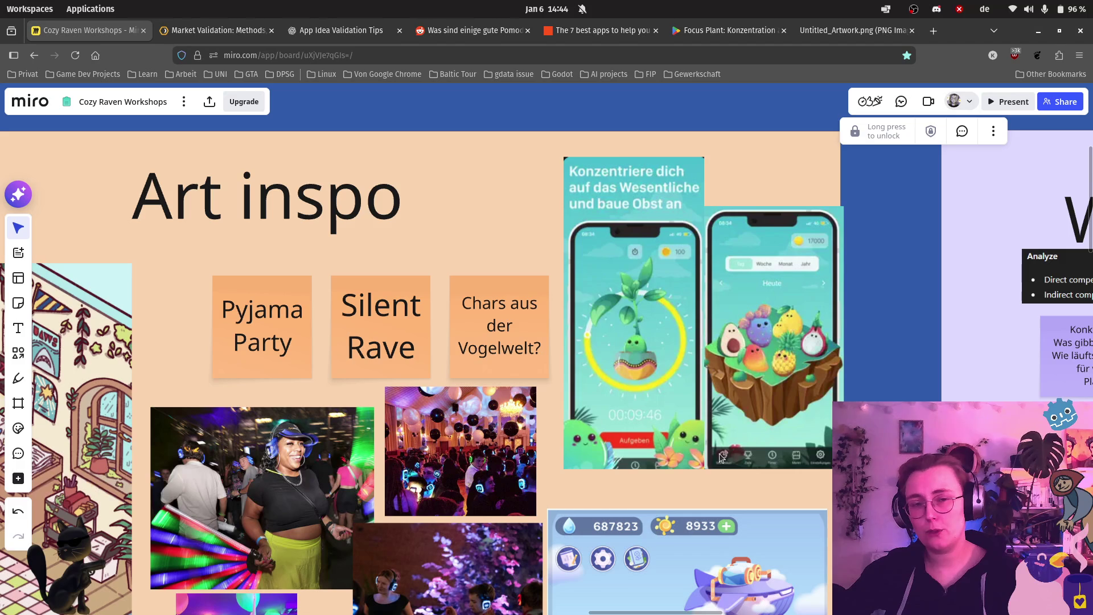
scroll(721, 458, "down", 2)
Step: Rename the competitor table's first Focus Friend row to Focus Friends
scroll(721, 459, "down", 3)
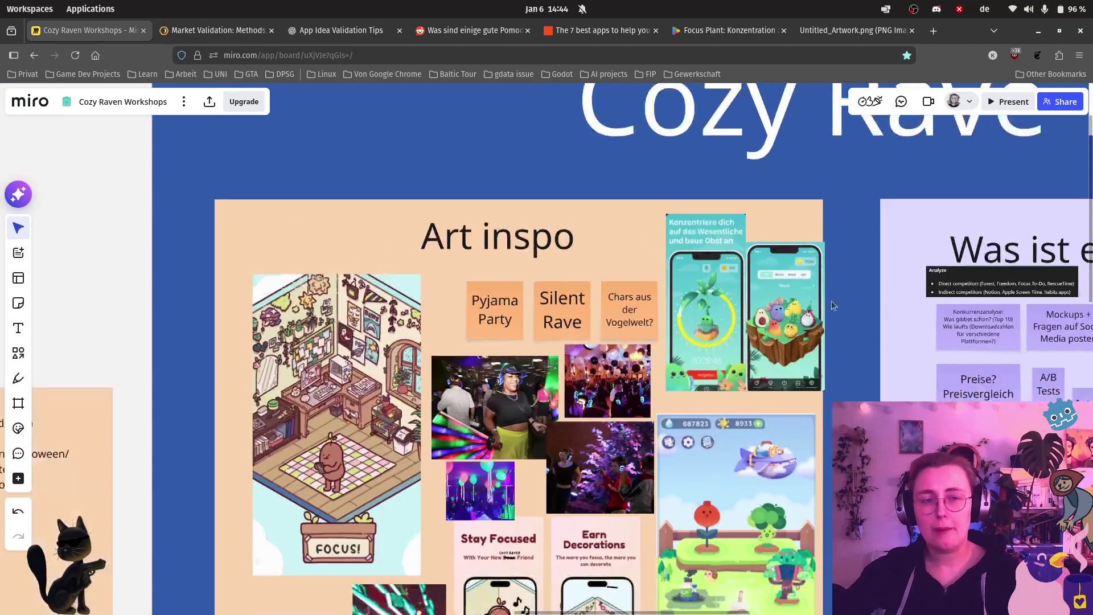
scroll(203, 380, "right", 10)
scroll(202, 379, "right", 10)
scroll(703, 339, "down", 3)
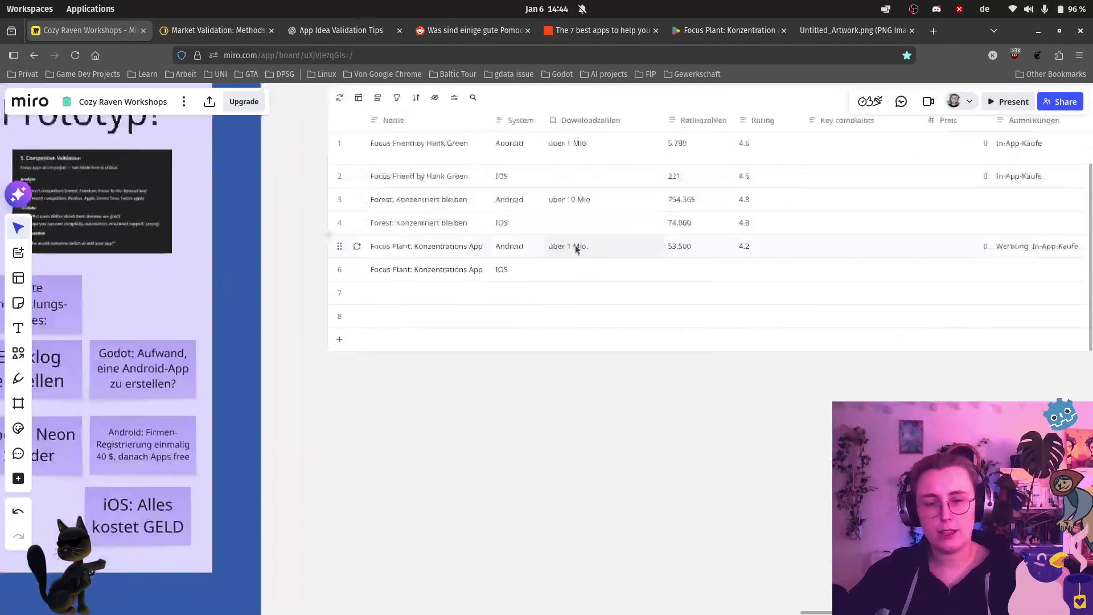
scroll(515, 245, "up", 2)
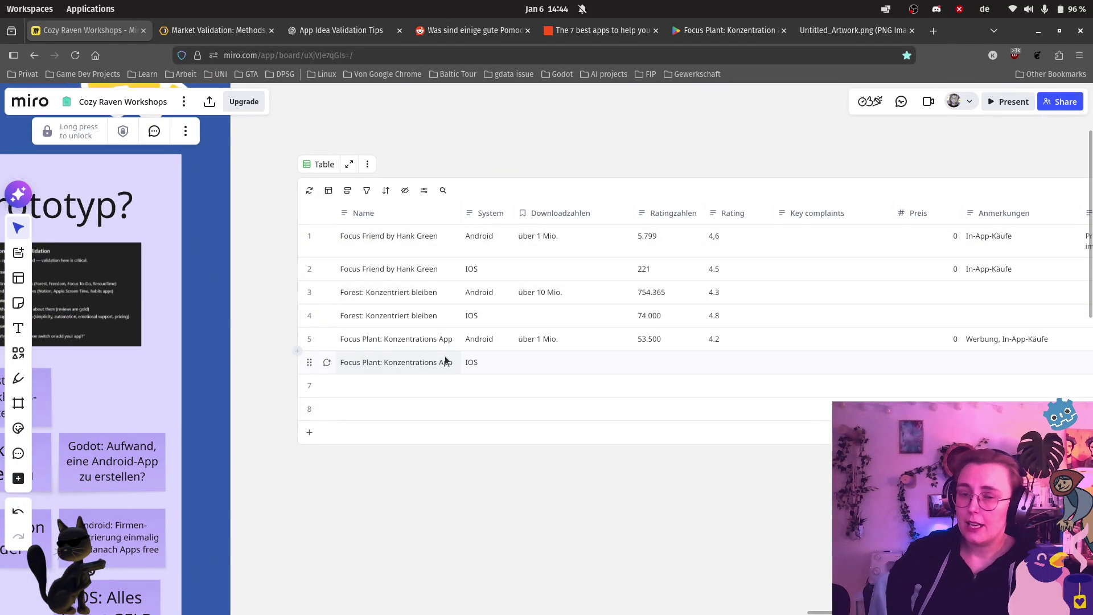
scroll(395, 240, "up", 5)
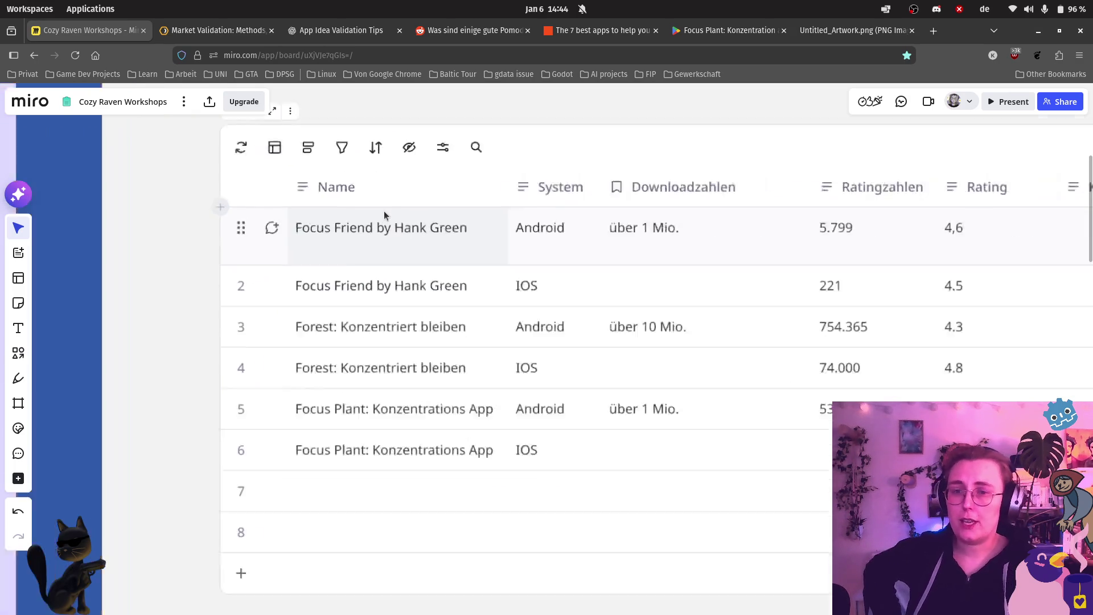
double_click(365, 231)
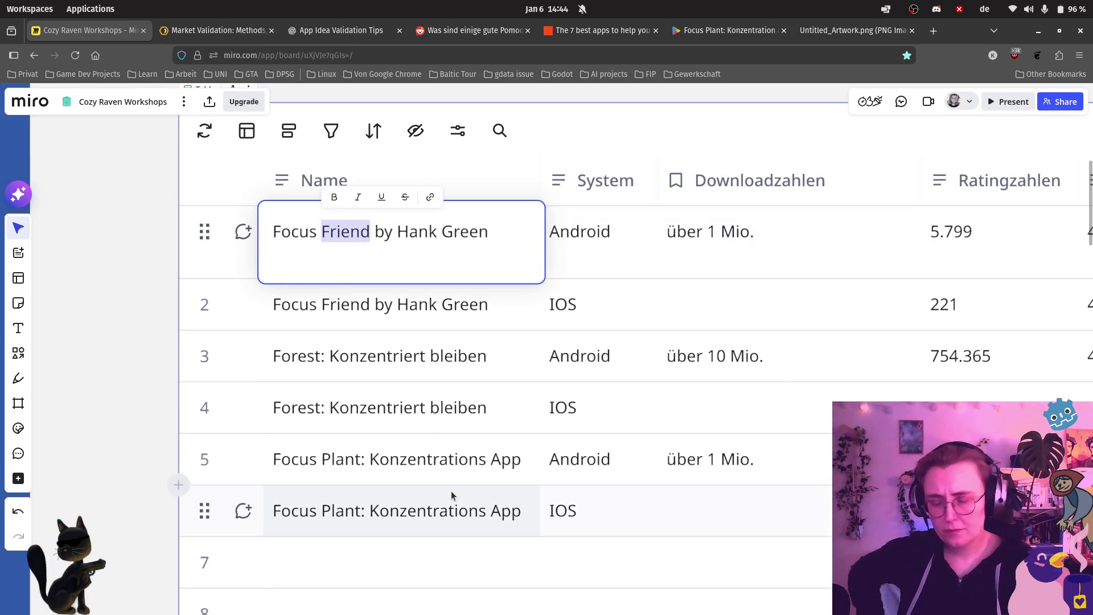
key("Right")
type("s")
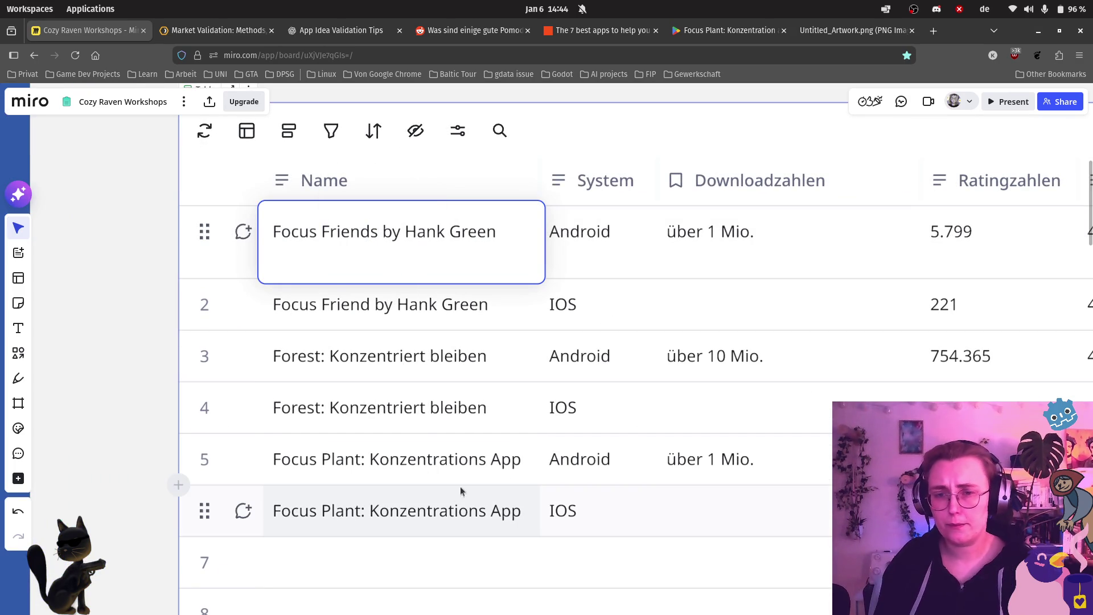
Step: Rename the second Focus Friend row to Focus Friends, then switch to the Untitled_Artwork.png tab
double_click(369, 305)
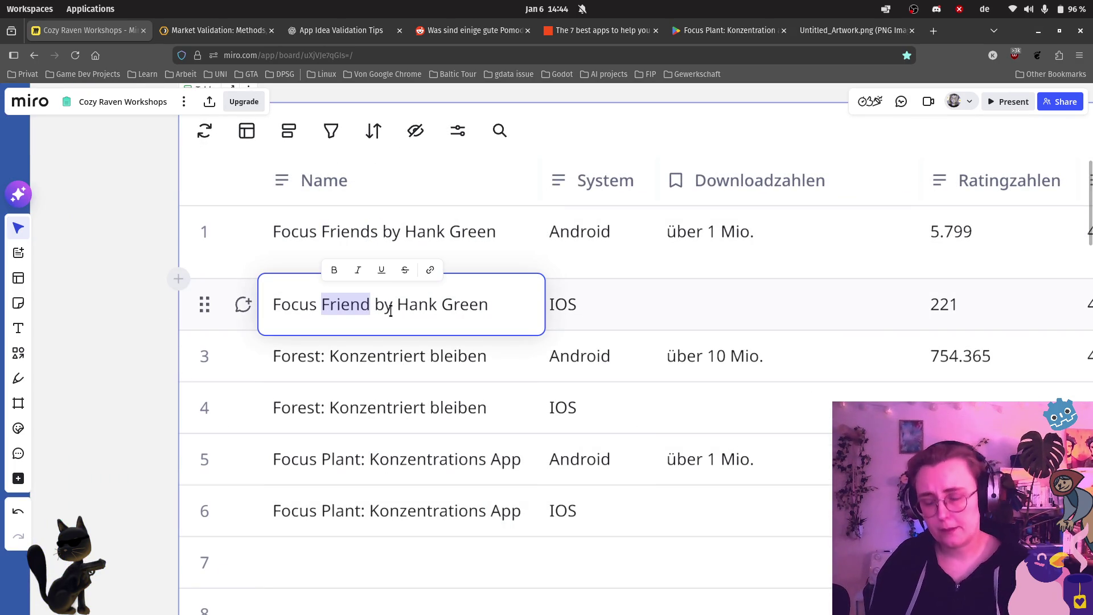
key("Right")
type("s")
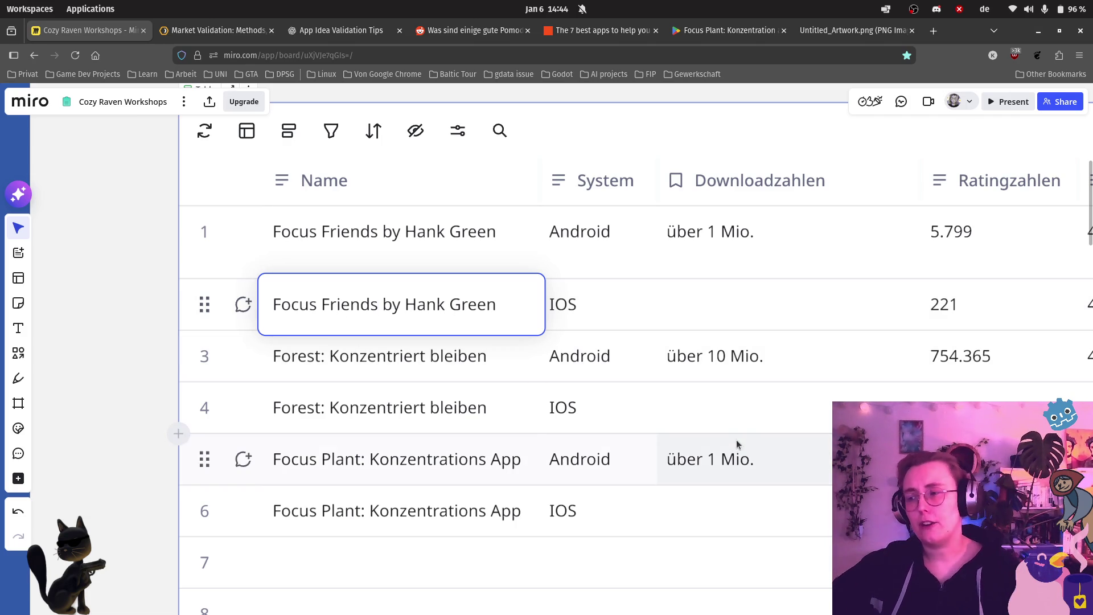
scroll(798, 441, "down", 1)
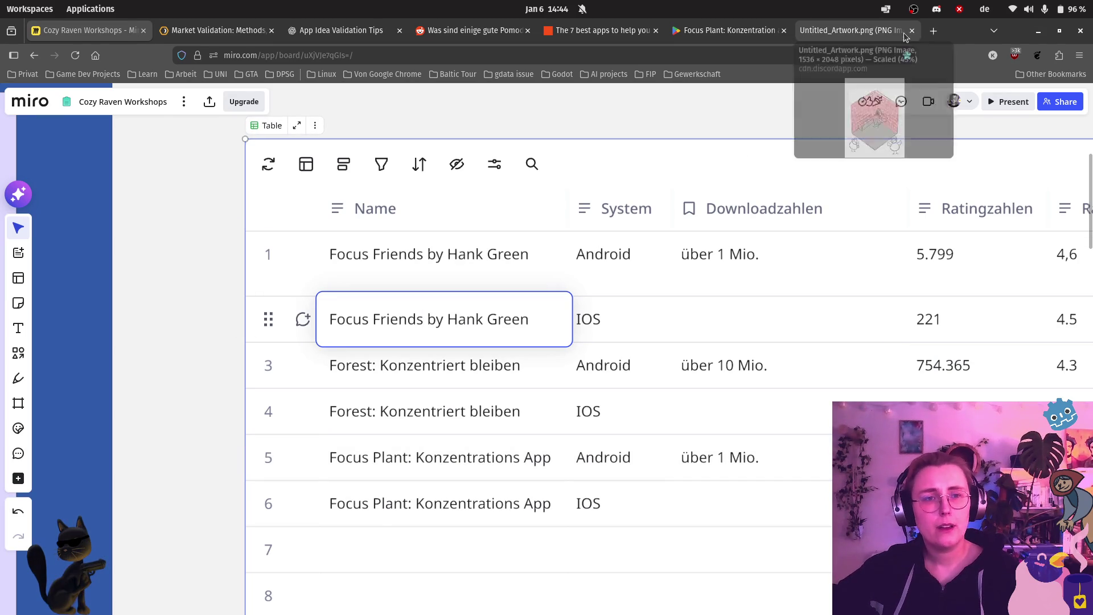
left_click(877, 34)
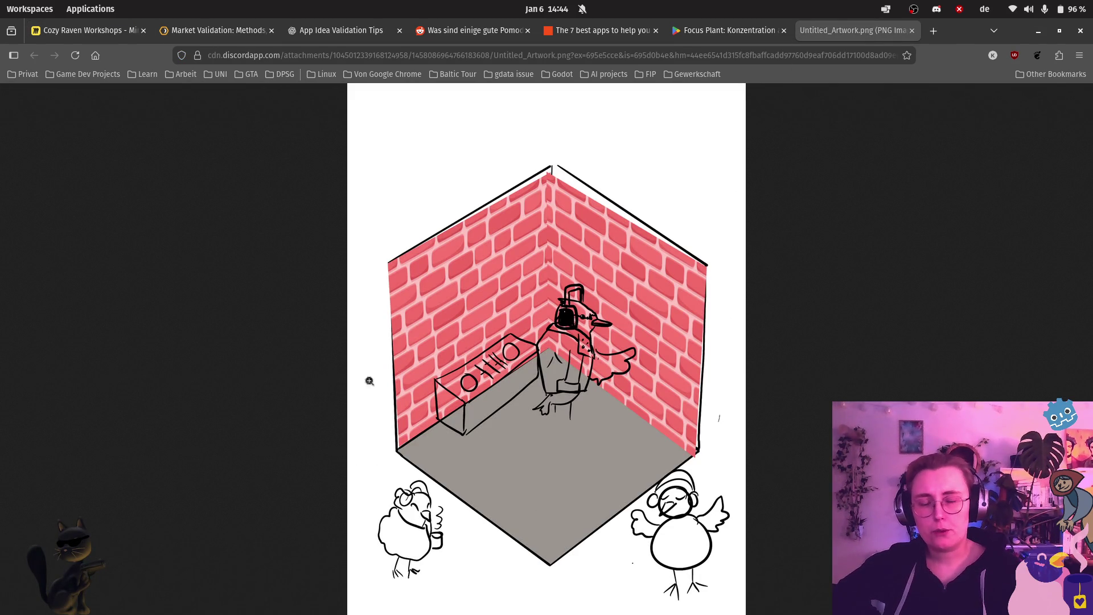
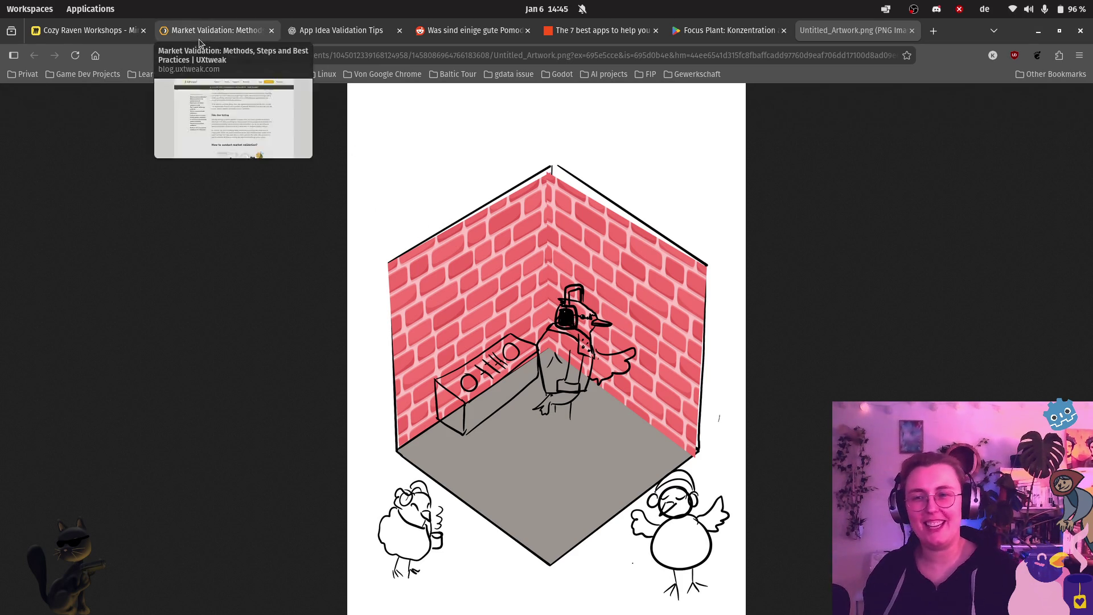
Step: Return to the Cozy Raven Workshops board and select Focus Friends' empty iOS download cell
left_click(89, 30)
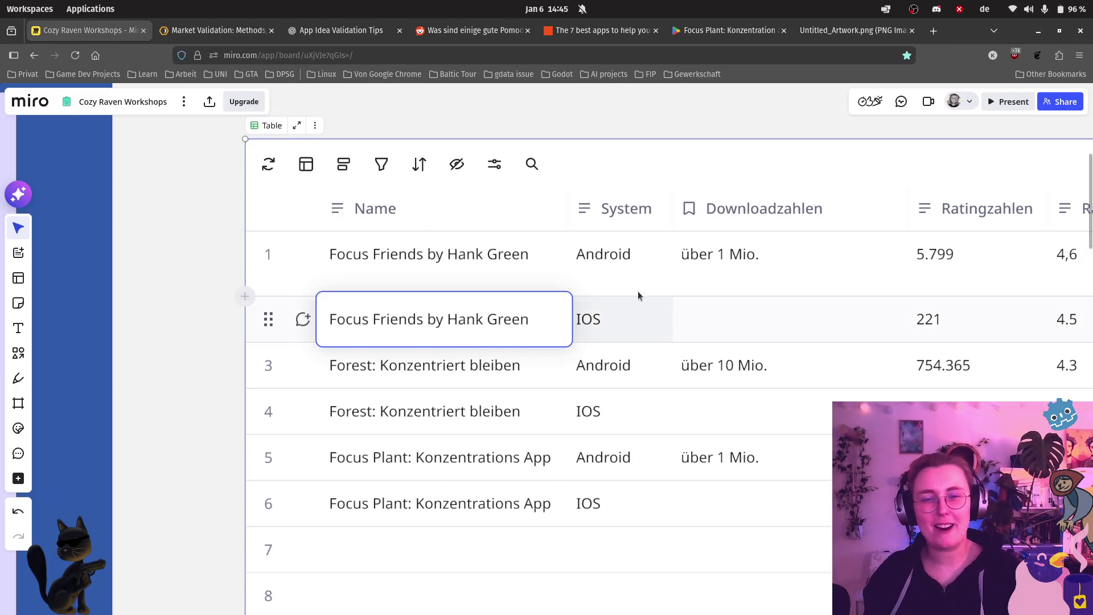
left_click(805, 312)
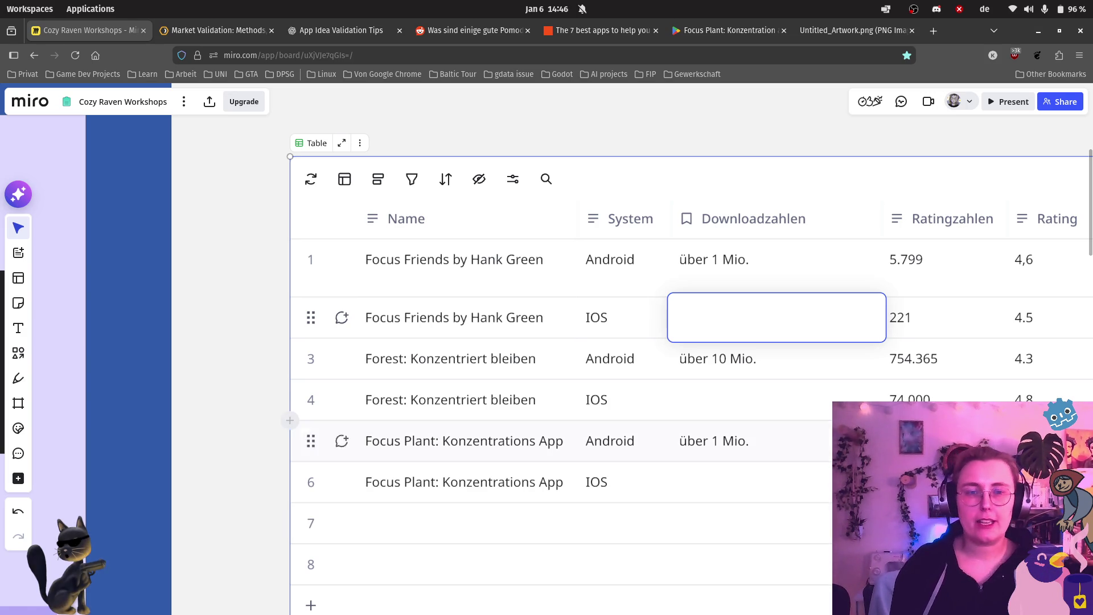
scroll(475, 450, "down", 3)
scroll(665, 447, "right", 2)
scroll(665, 447, "down", 1)
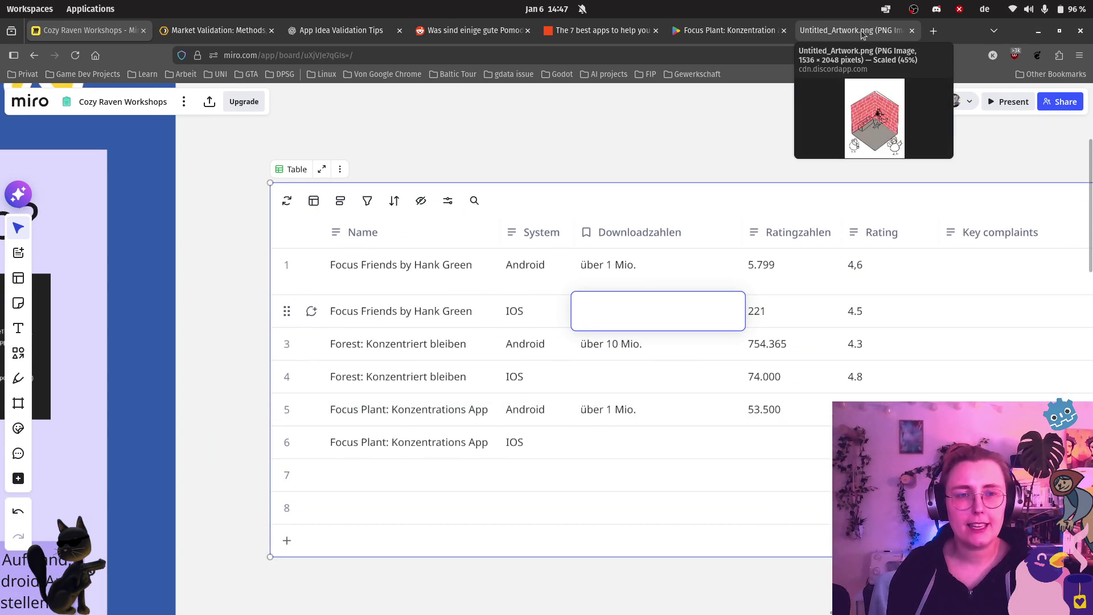
left_click(911, 30)
Step: Search Google for 'ios app store' and open Apple's App Store page
left_click(812, 31)
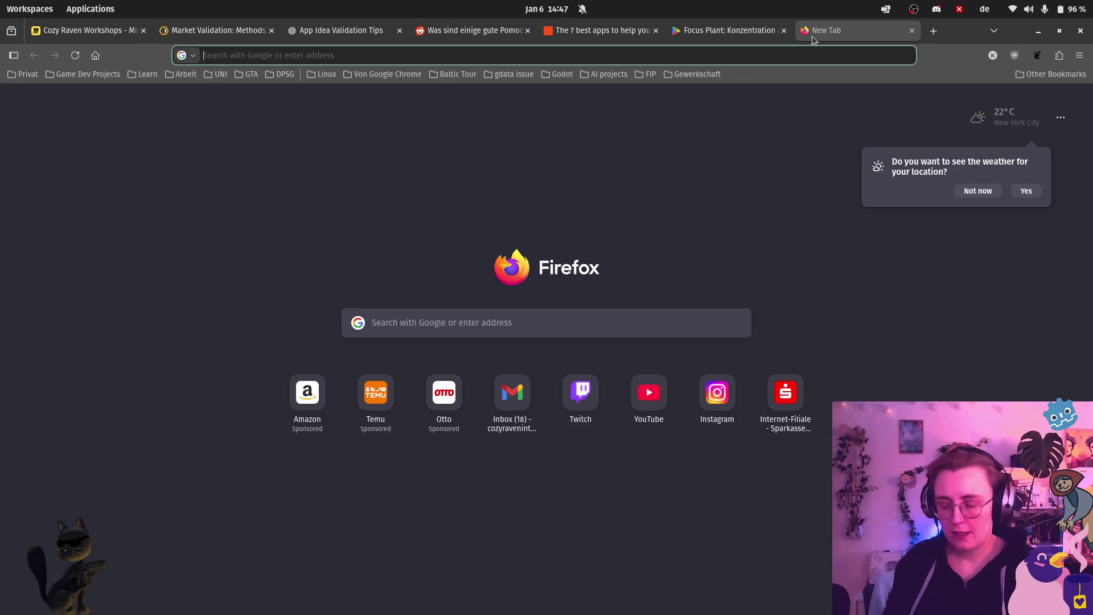
type("ios a")
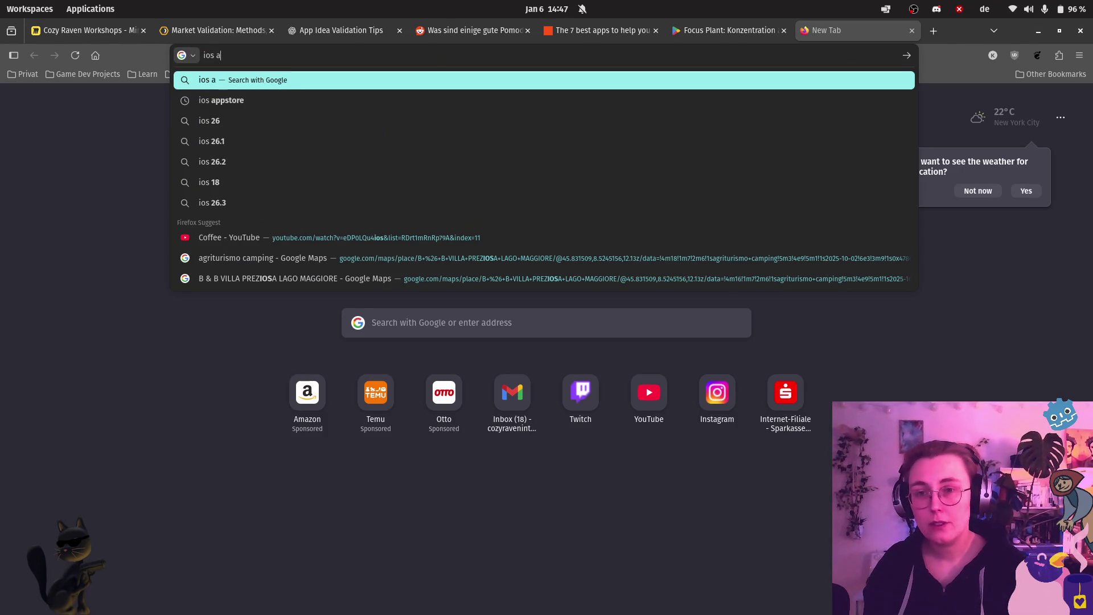
type("pp store")
key("Return")
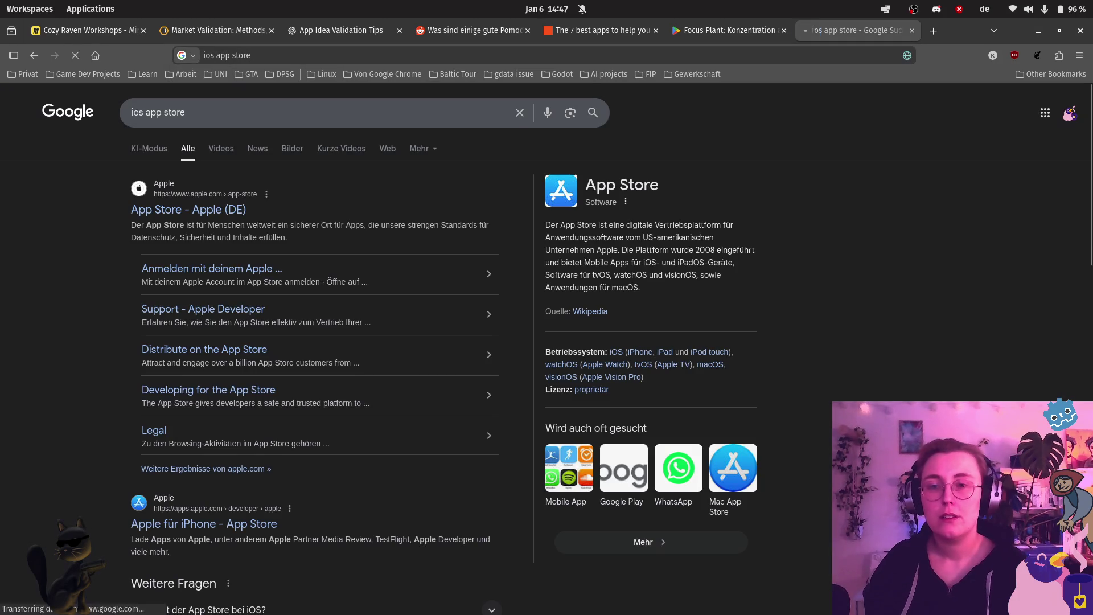
left_click(228, 214)
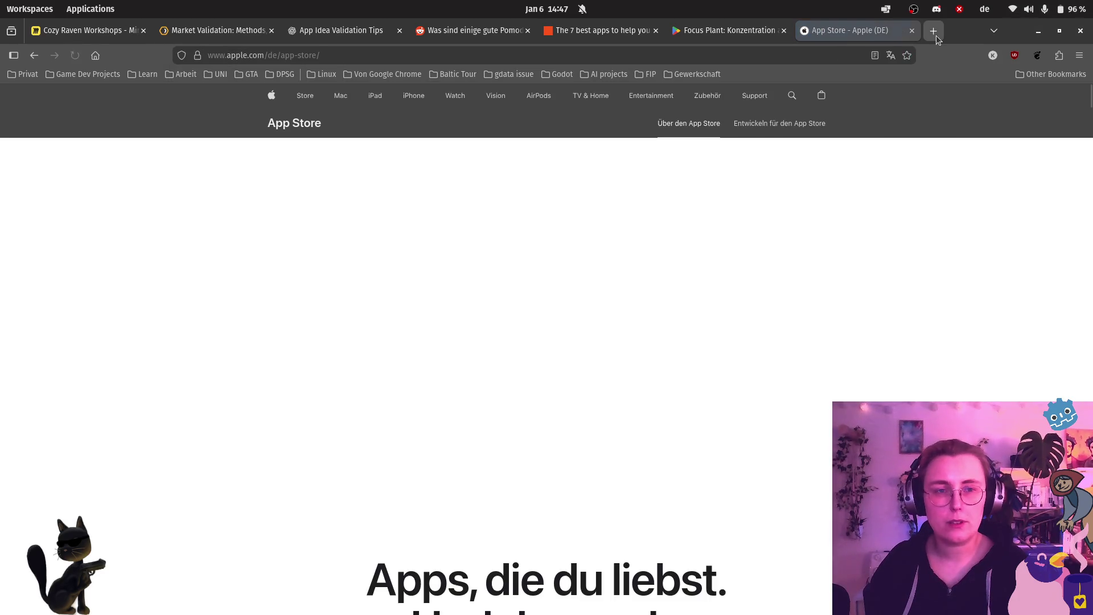
Step: Search 'ios downloadzahlen app' and open the Reddit thread on checking app downloads
left_click(936, 34)
left_click(785, 33)
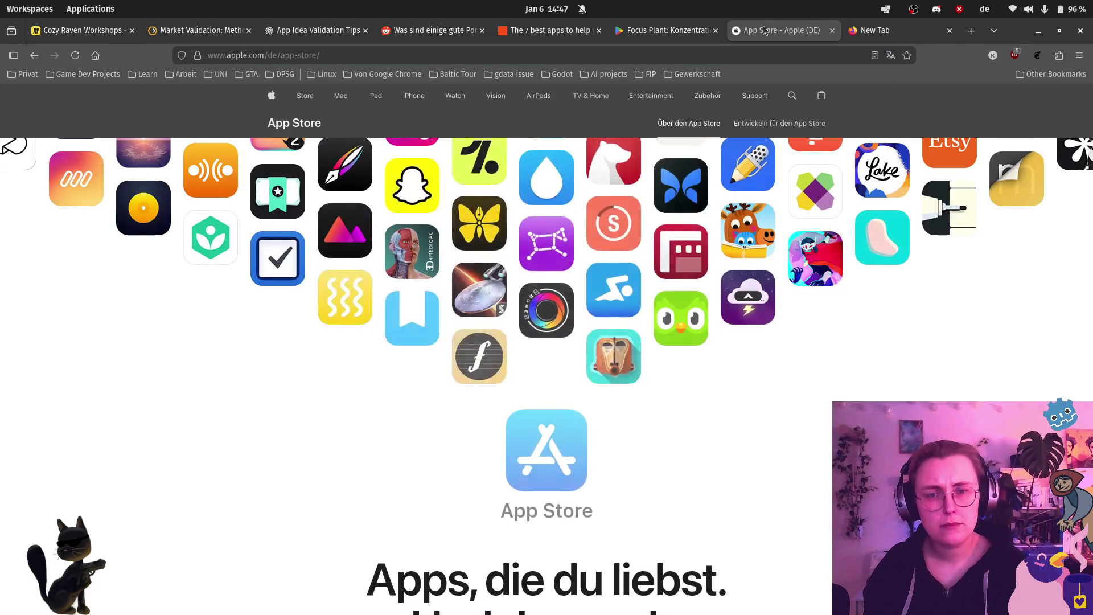
left_click(895, 38)
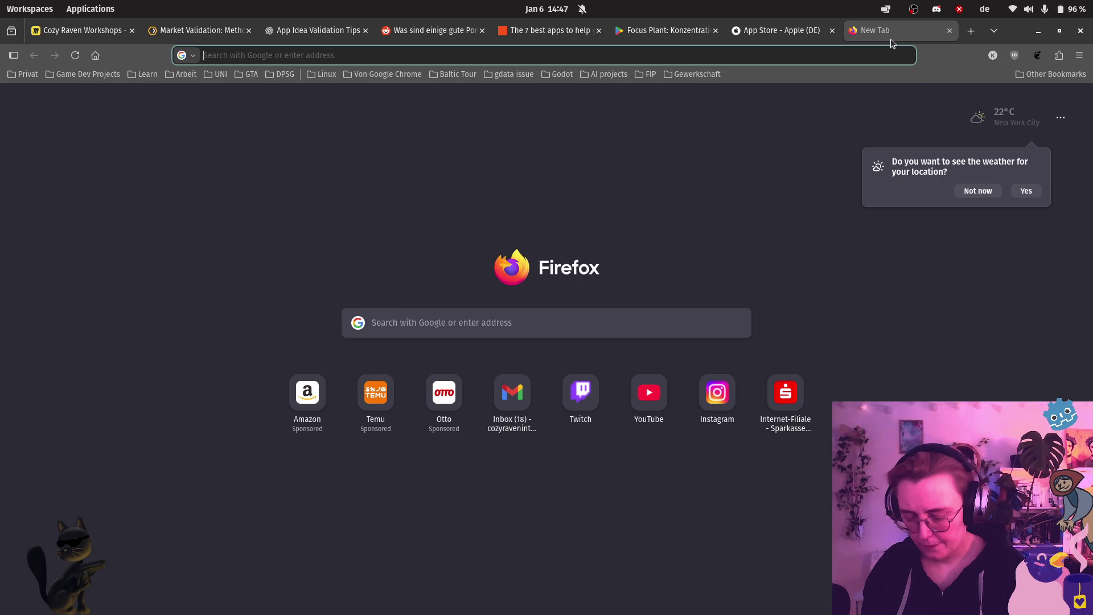
type("ios downloadzahl")
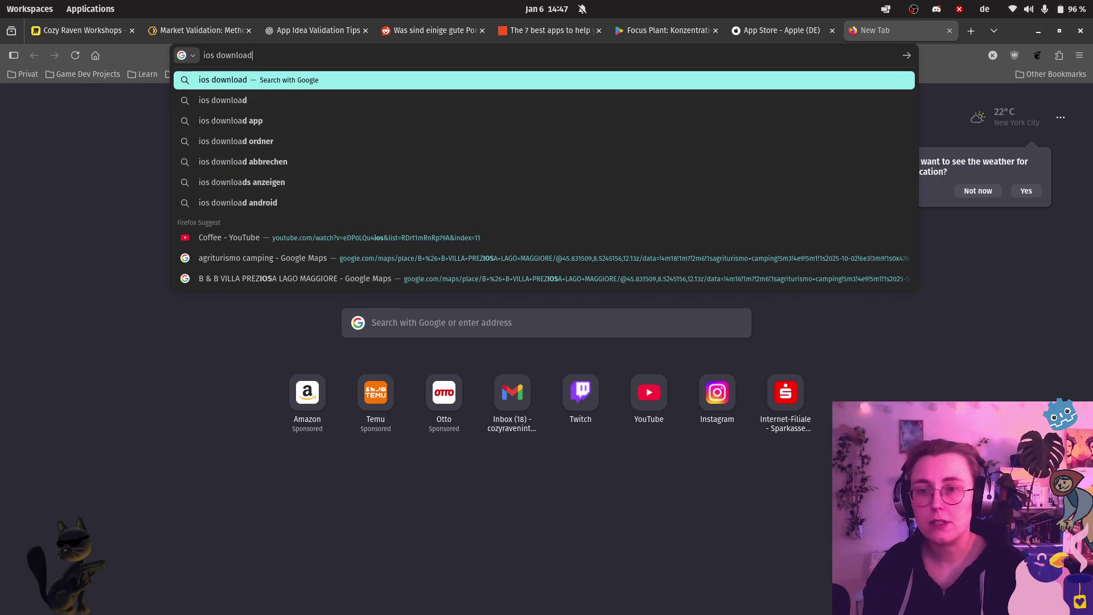
type("en app")
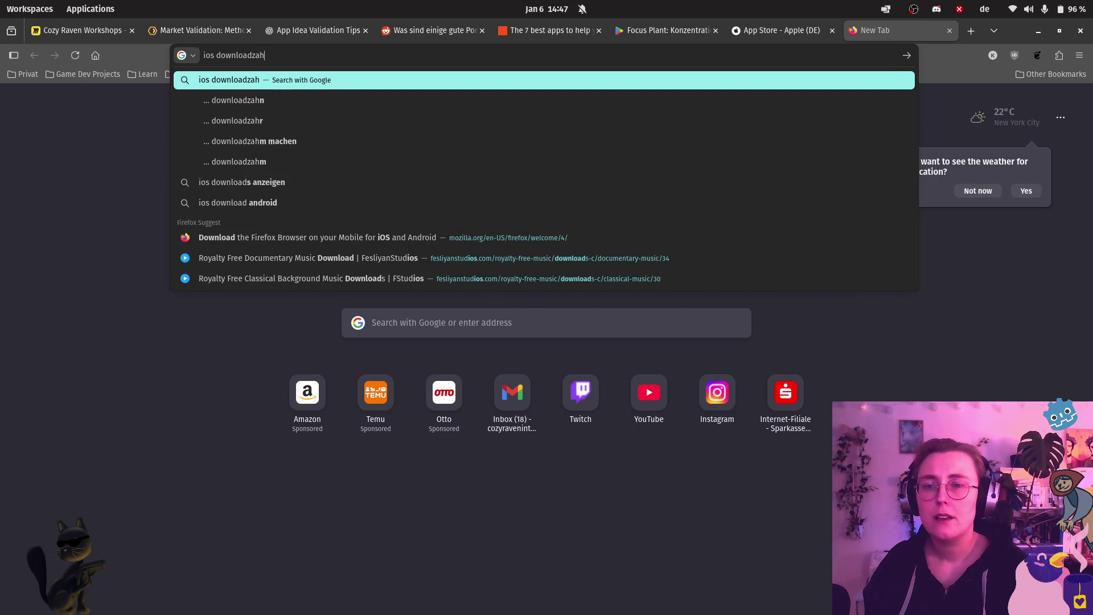
key("Return")
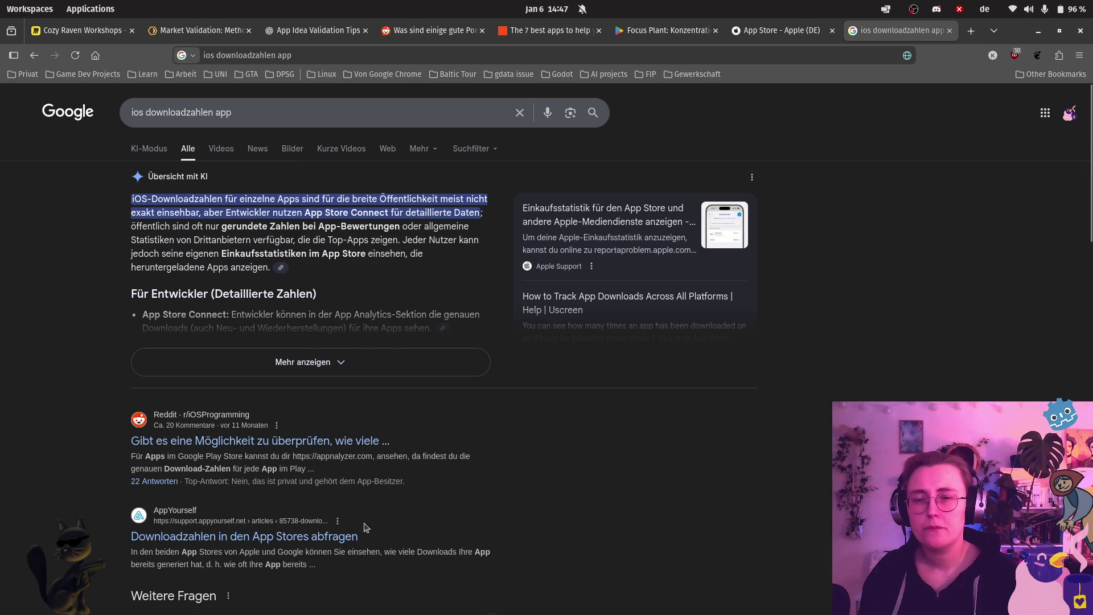
left_click(306, 443)
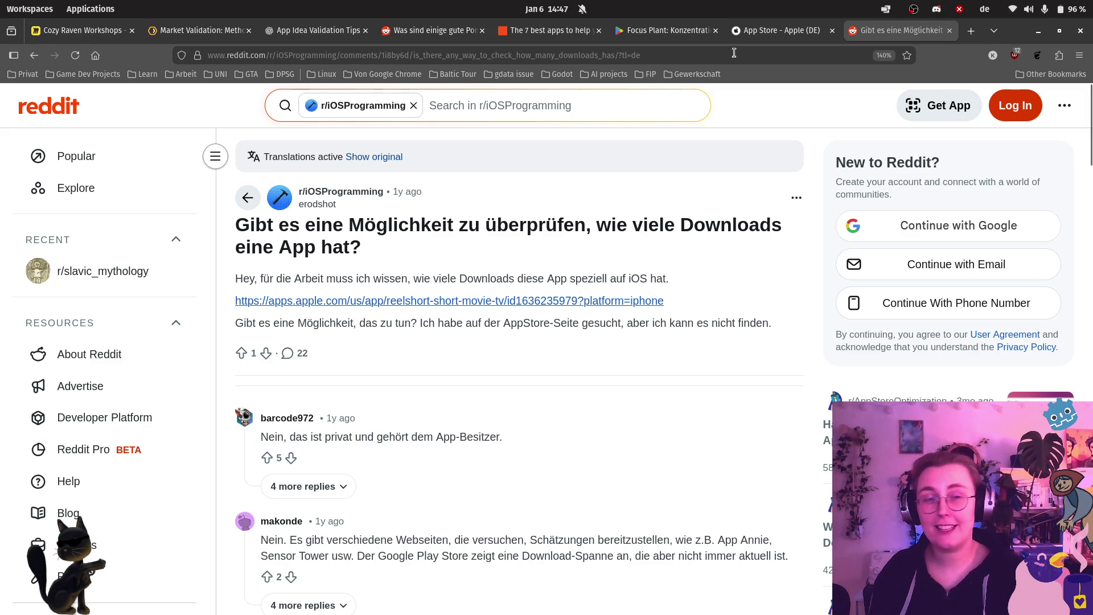
Step: Review the App Store, UXtweak article, ChatGPT tips and Reddit focus-app thread tabs
mouse_move(771, 36)
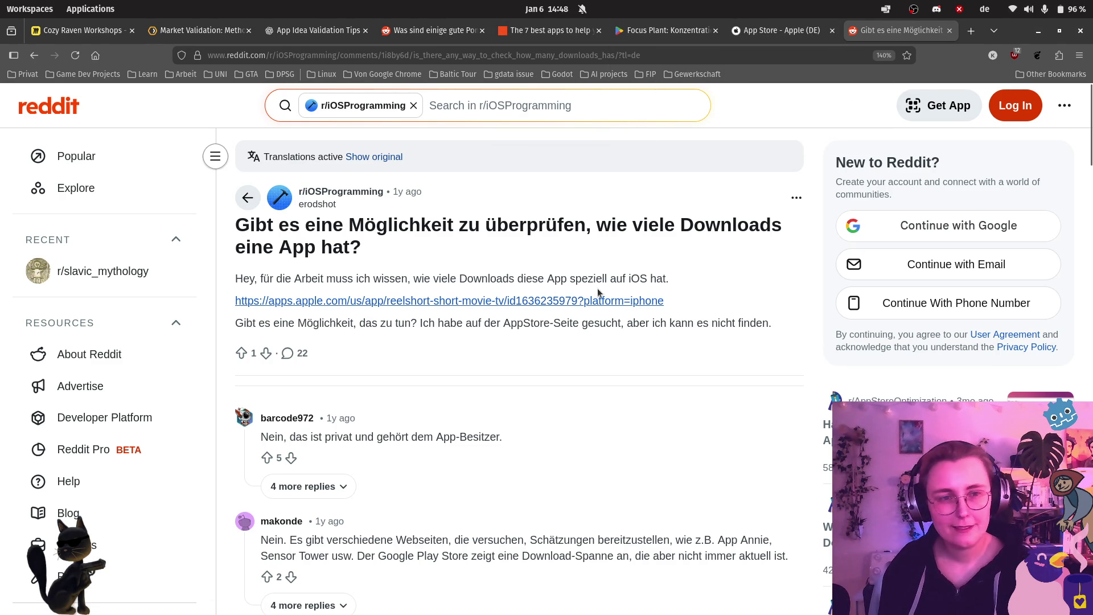
left_click(754, 30)
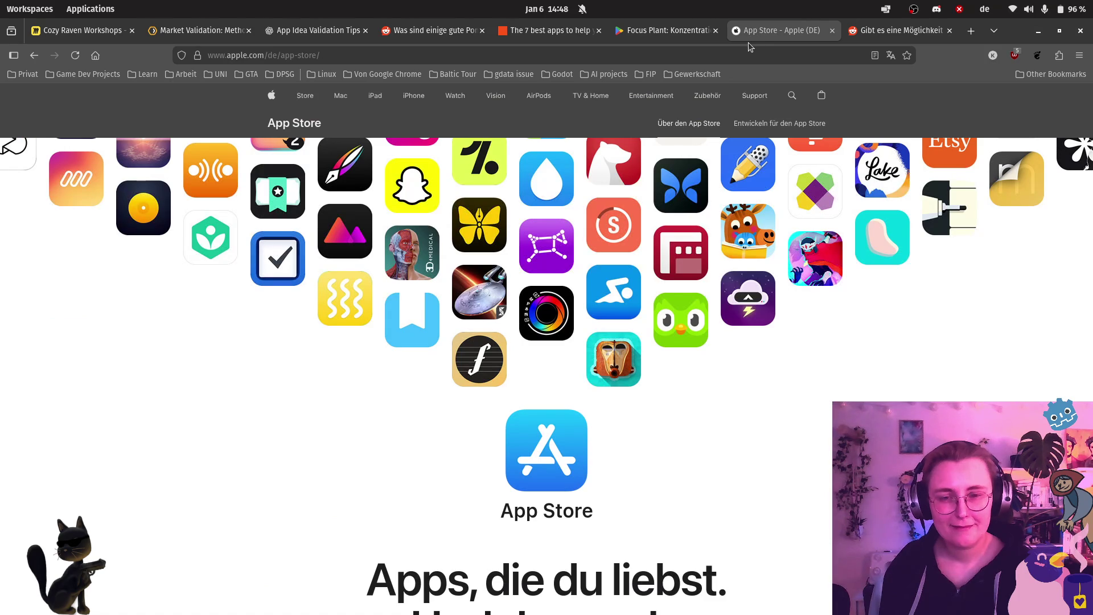
left_click(179, 35)
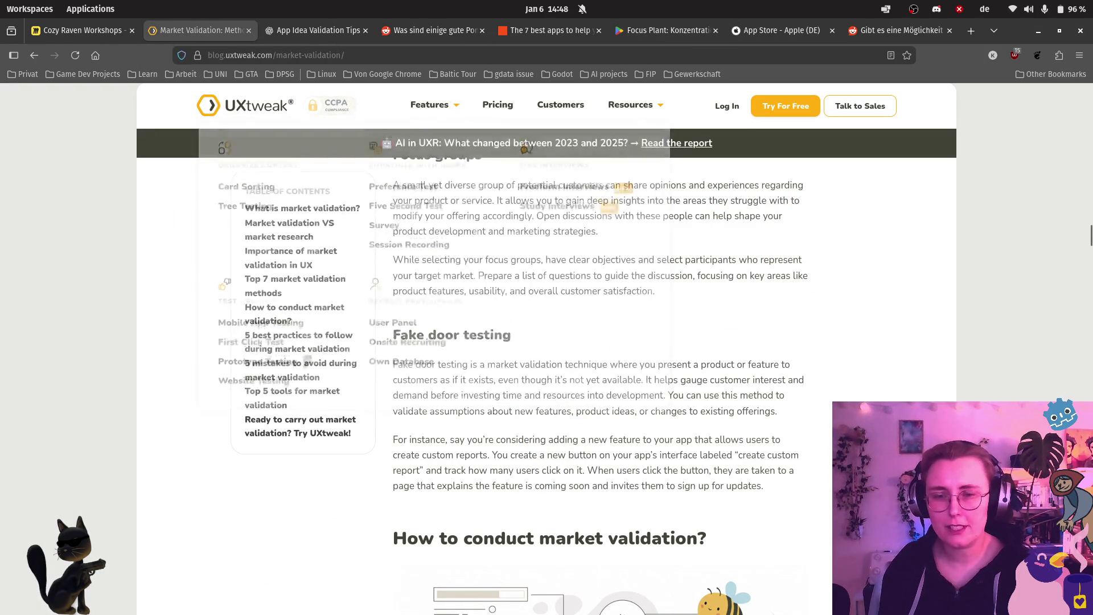
scroll(691, 401, "up", 5)
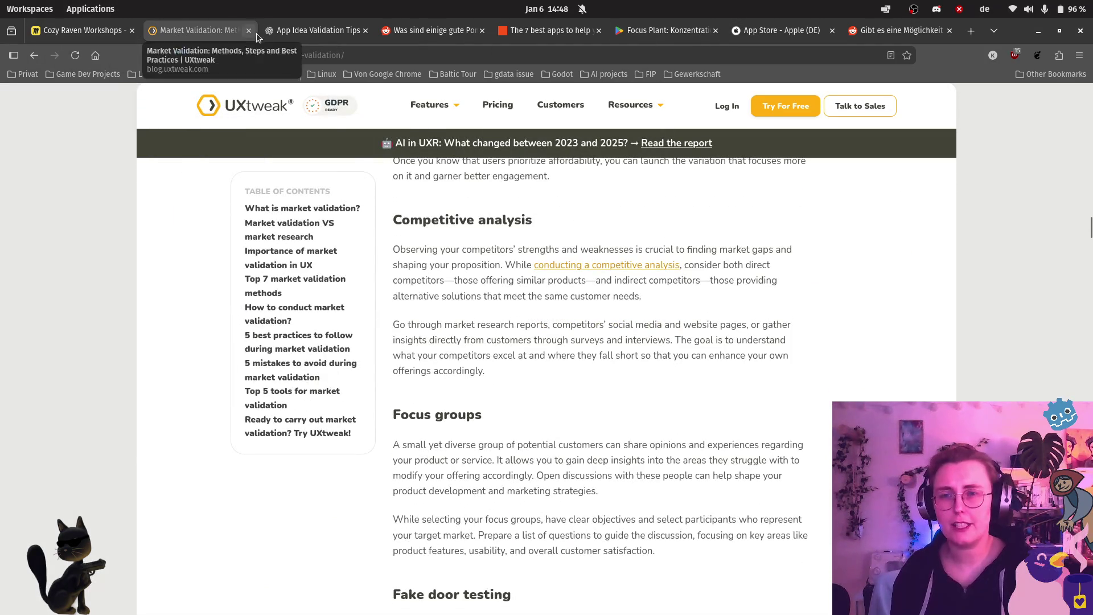
left_click(312, 31)
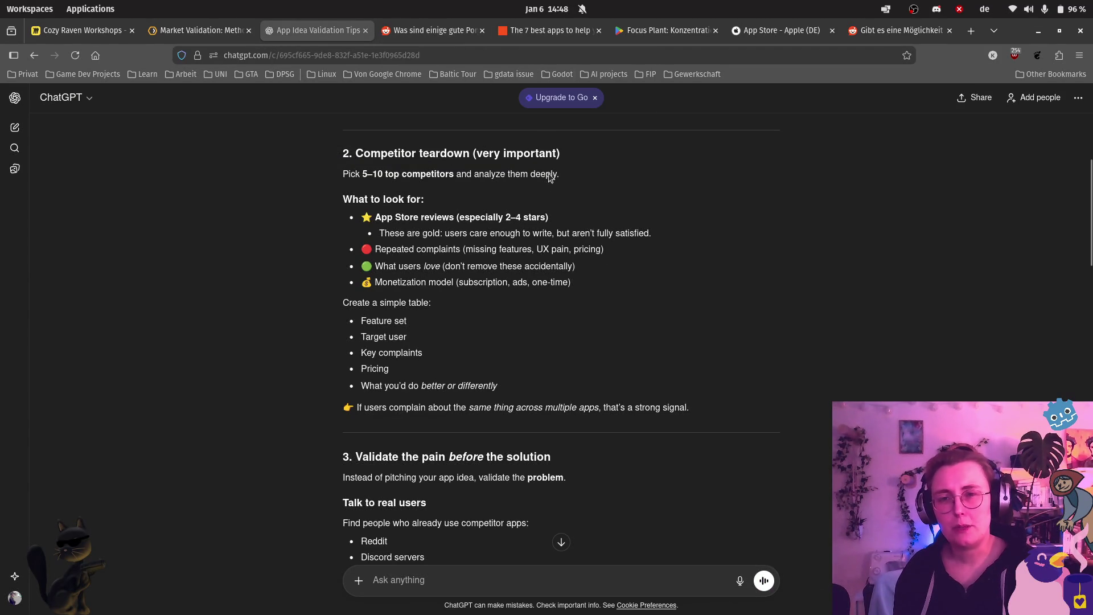
left_click(463, 38)
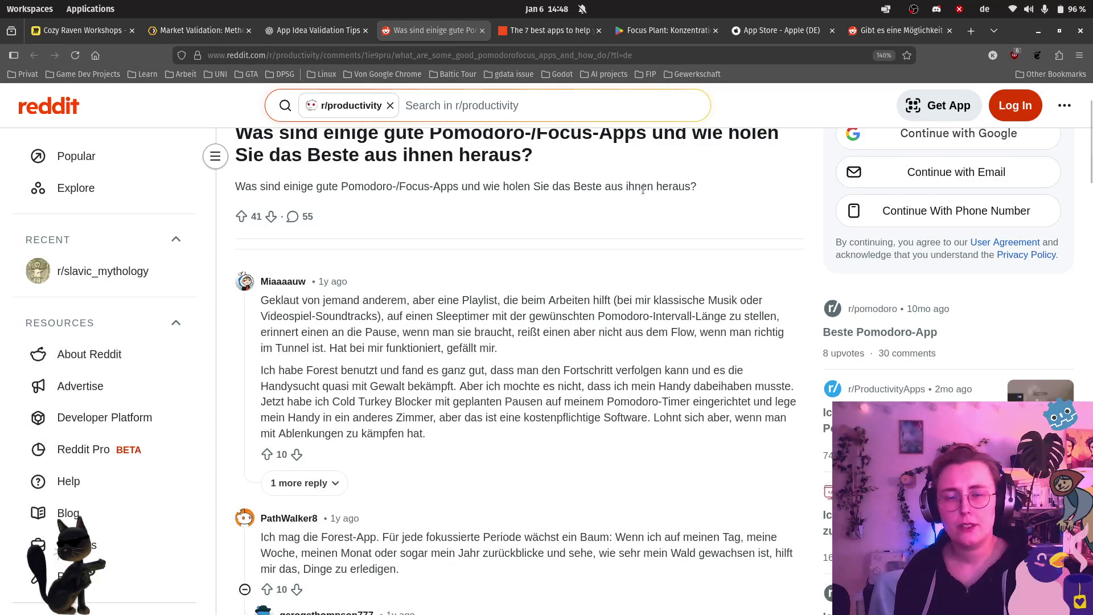
scroll(641, 188, "up", 1)
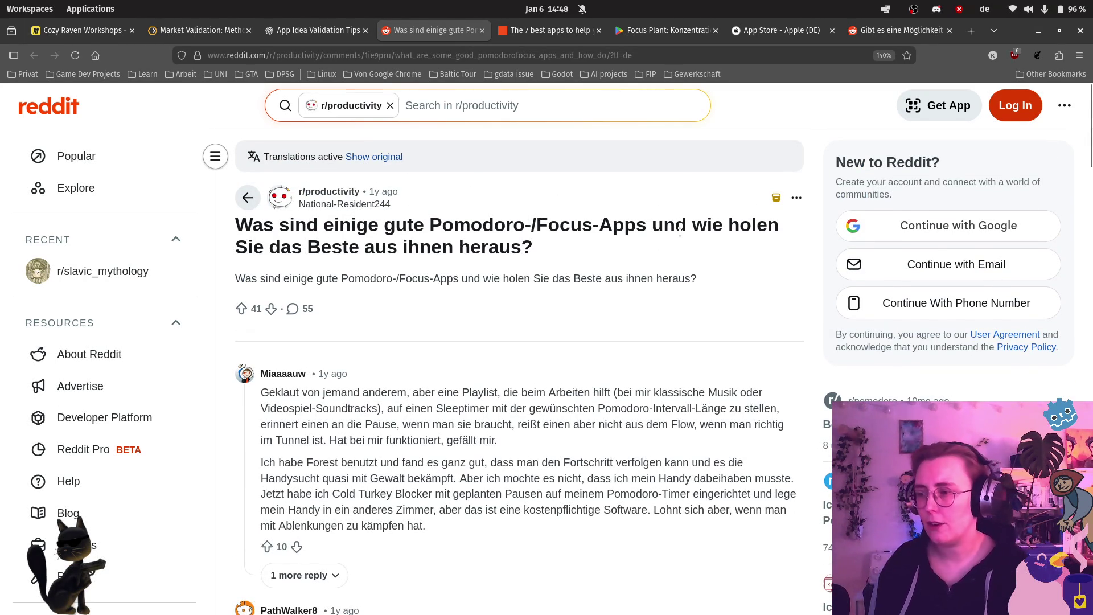
Step: Skim the Zapier best focus apps article, close it, and return to Miro
left_click(515, 31)
scroll(801, 224, "up", 5)
scroll(803, 224, "up", 5)
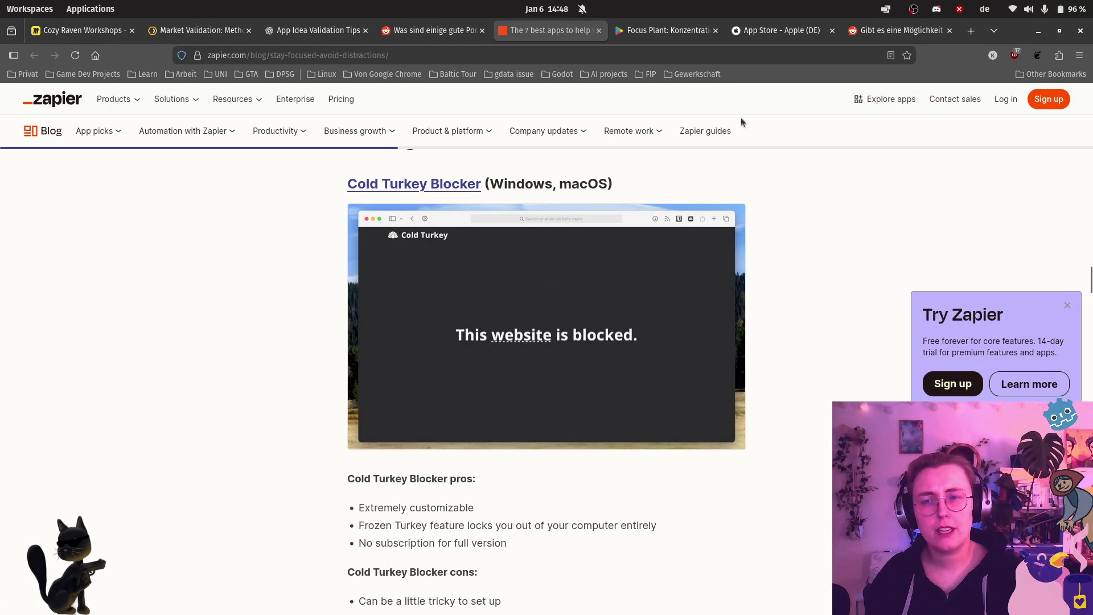
left_click(598, 31)
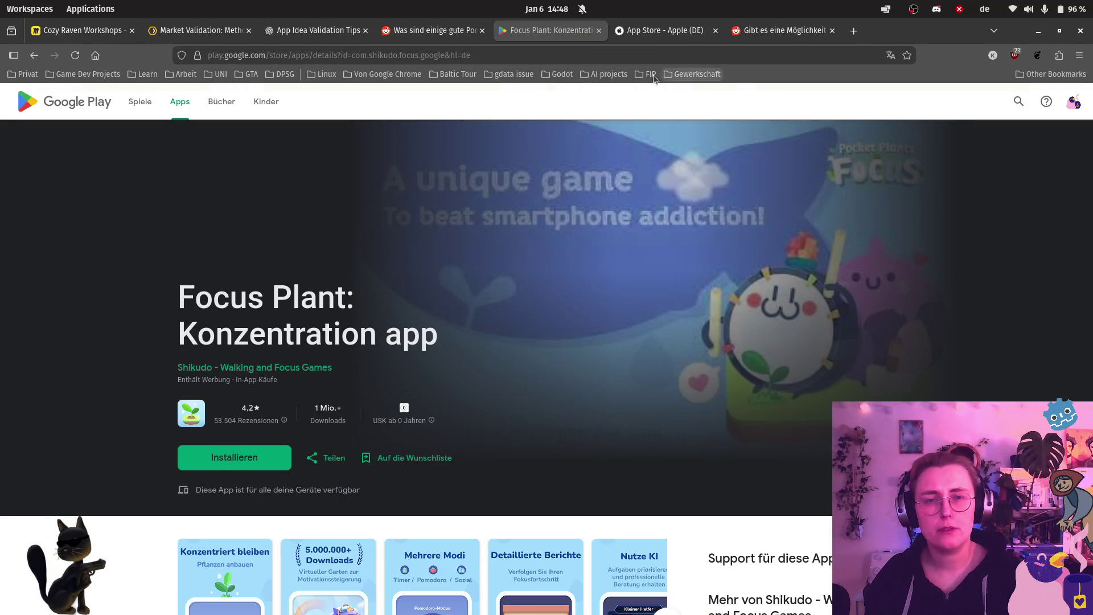
left_click(87, 31)
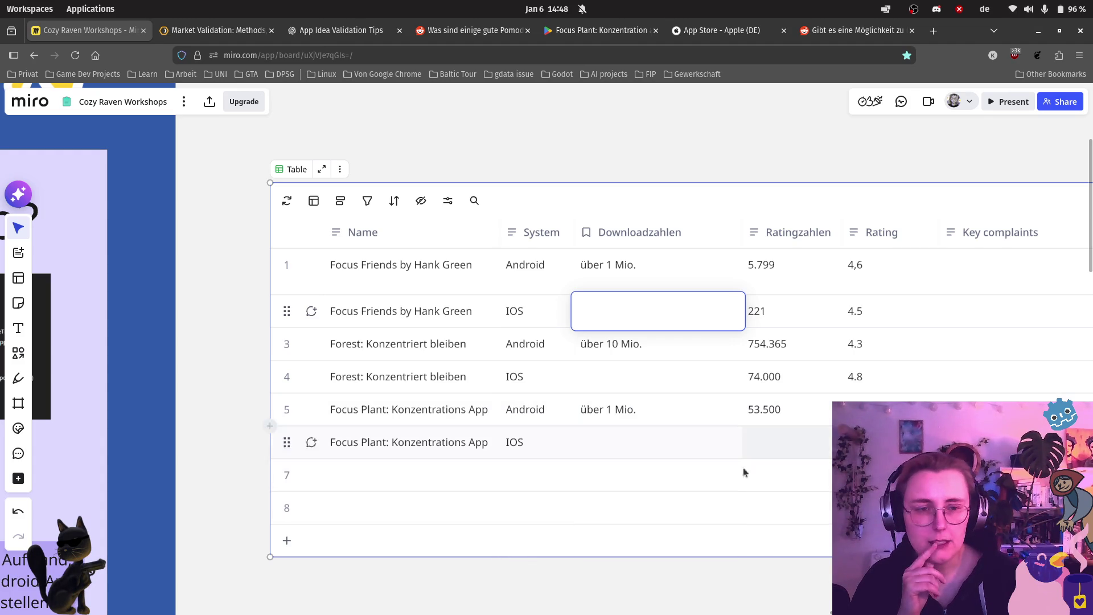
Step: Compare the Miro table with Focus Plant's Google Play listing (4.2 stars, 1 Mio.+ downloads)
scroll(546, 341, "right", 10)
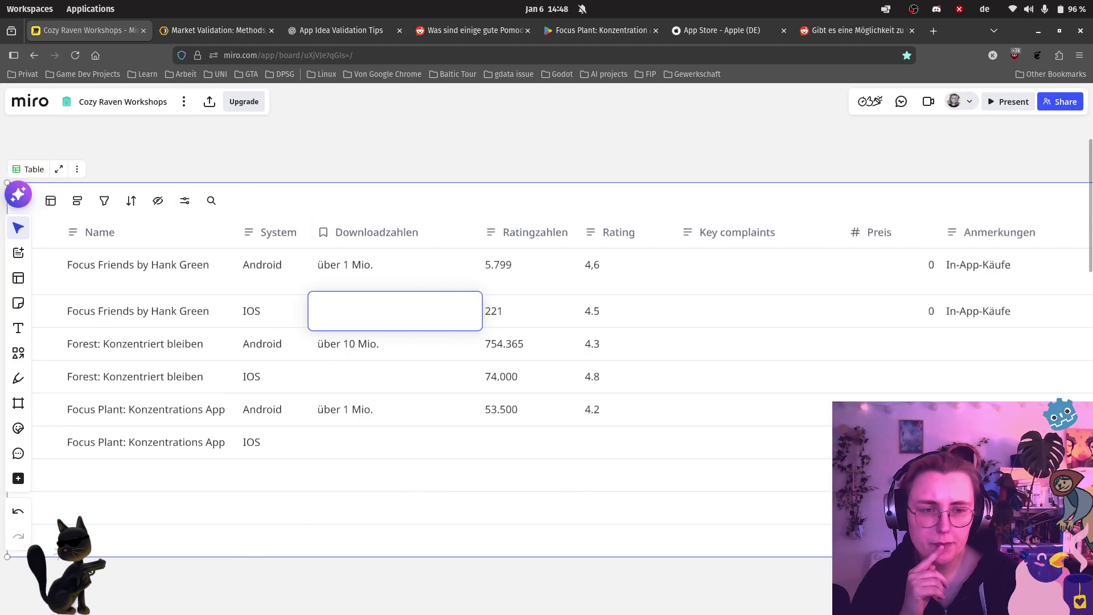
scroll(547, 342, "left", 5)
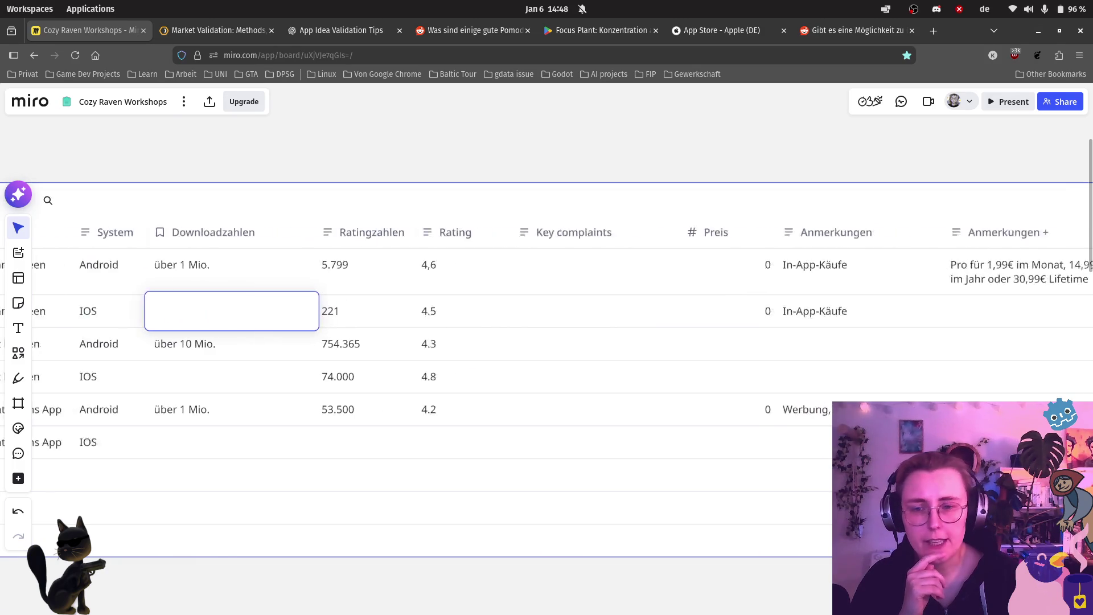
scroll(547, 342, "right", 7)
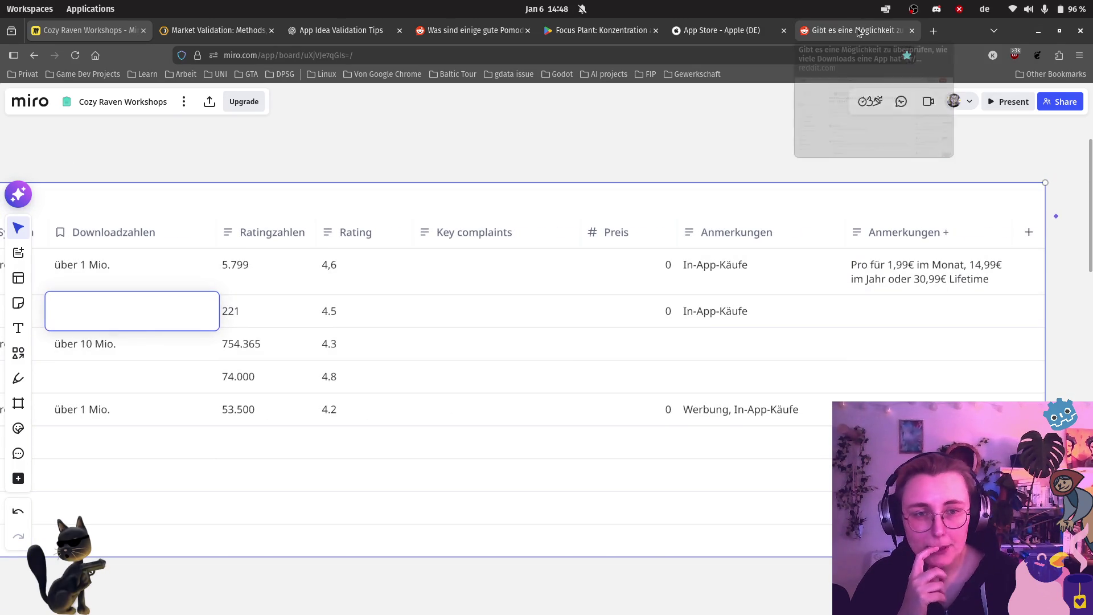
left_click(592, 32)
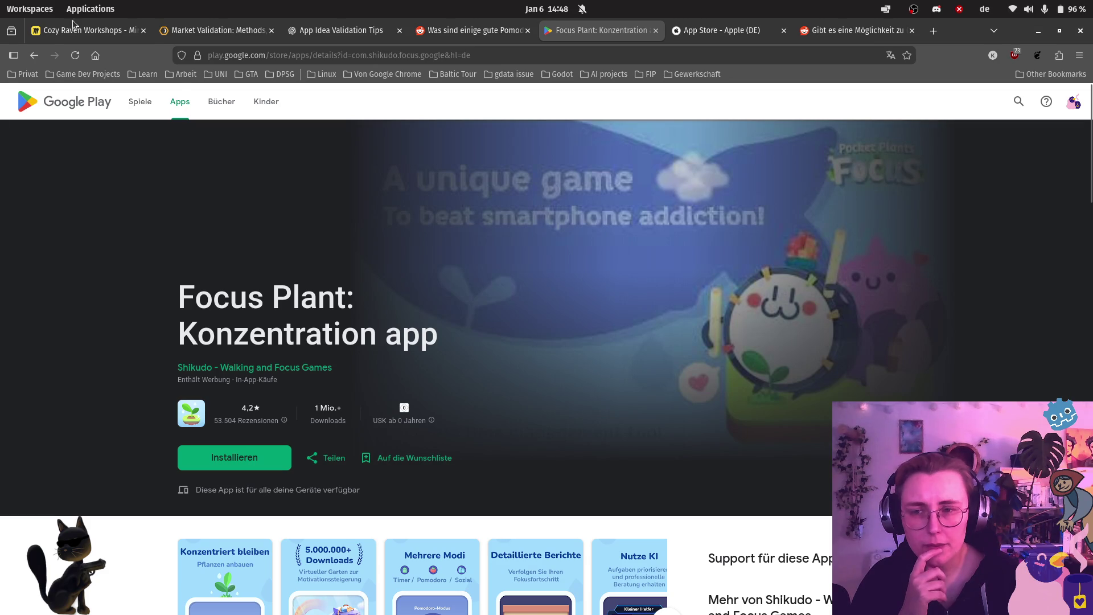
left_click(88, 30)
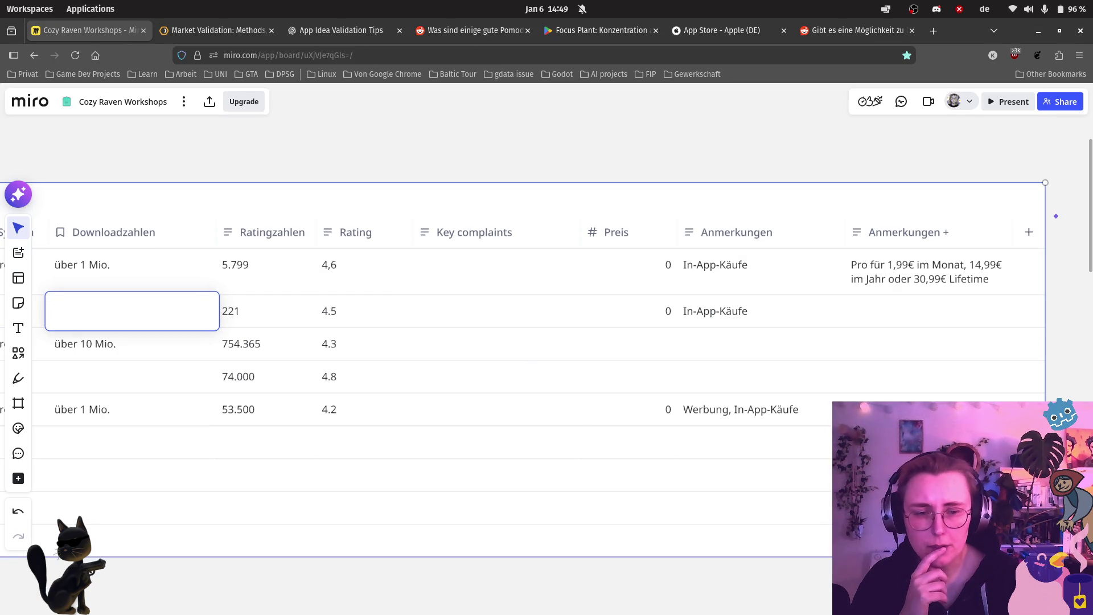
scroll(771, 608, "down", 2)
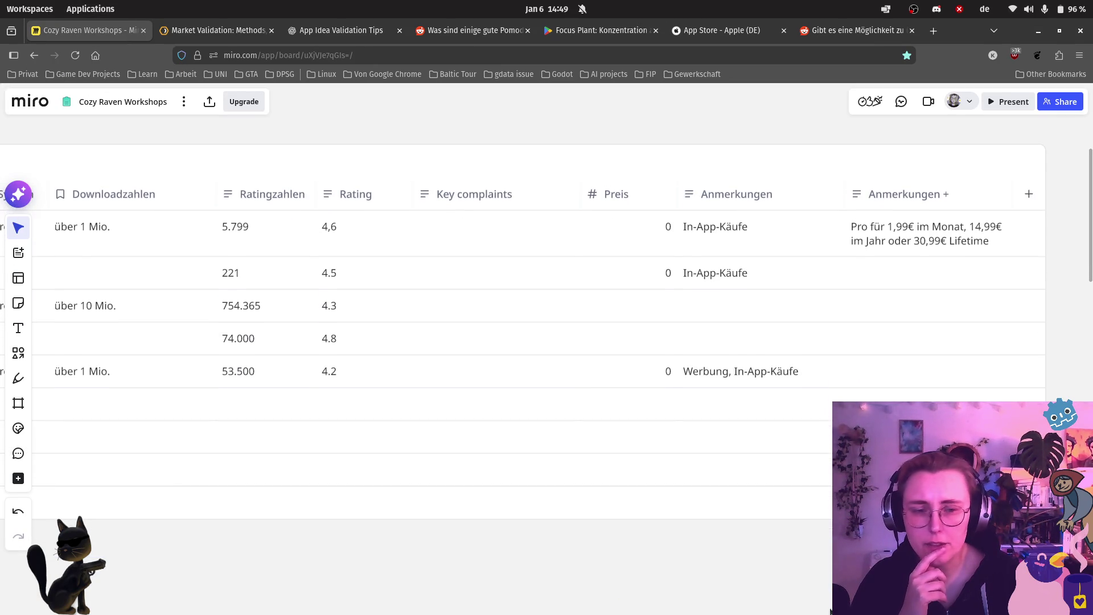
mouse_move(775, 612)
left_mouse_down()
mouse_move(757, 613)
mouse_move(831, 612)
left_mouse_up()
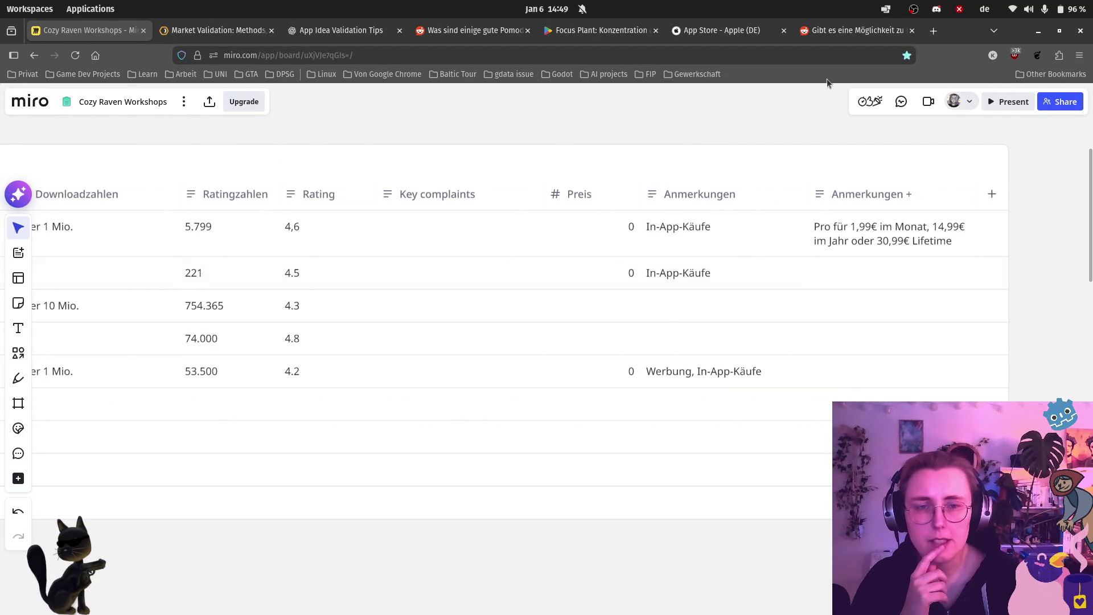
left_click(758, 35)
left_click(575, 32)
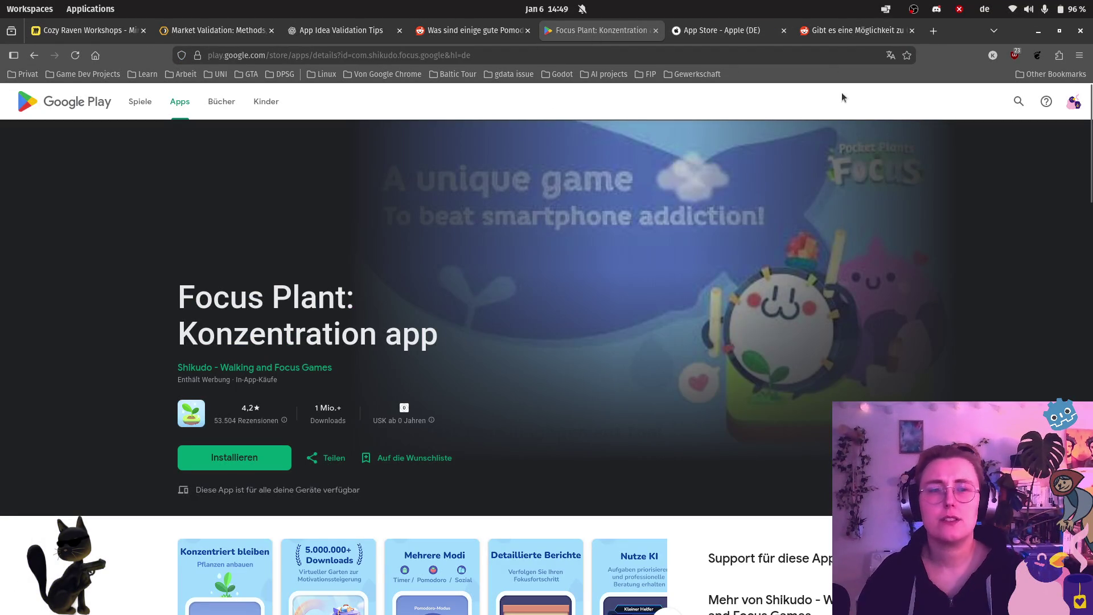
Step: Search Google Play for Forest and open its app details page
left_click(1018, 101)
type("Forest")
key("Return")
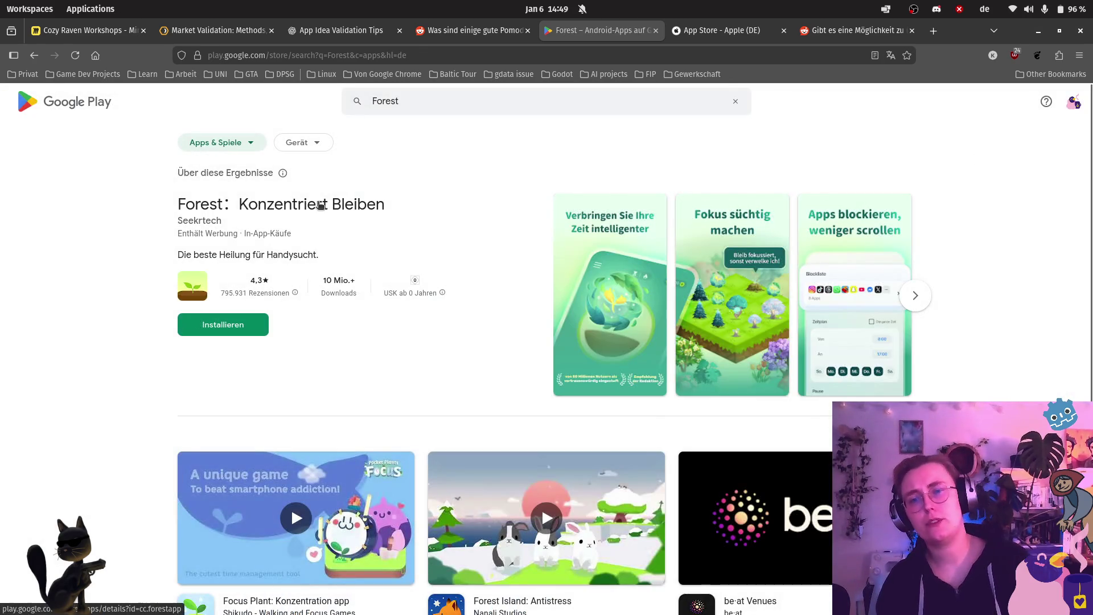
left_click(317, 204)
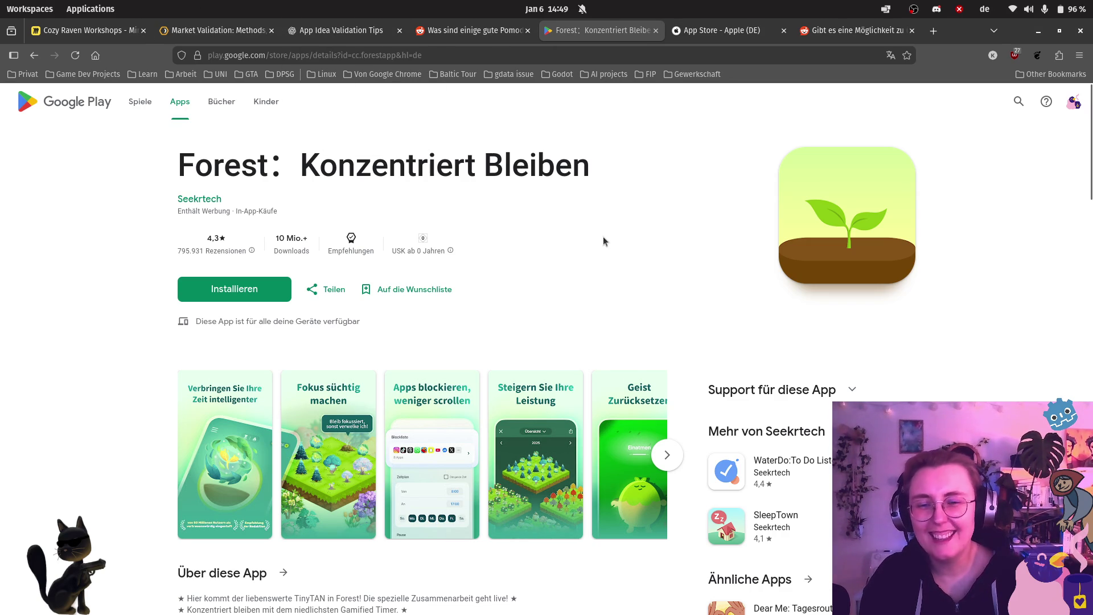
Step: Review Forest's listing (4.3 stars, 754,384 reviews), then open Finch: Self-Care Pet
scroll(603, 237, "down", 2)
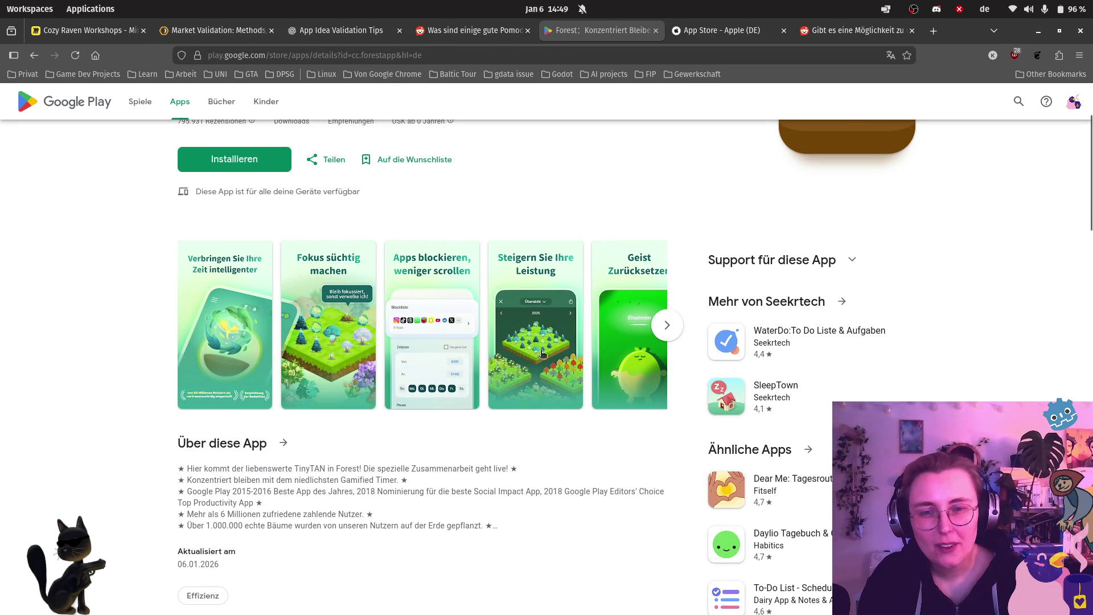
scroll(608, 387, "down", 1)
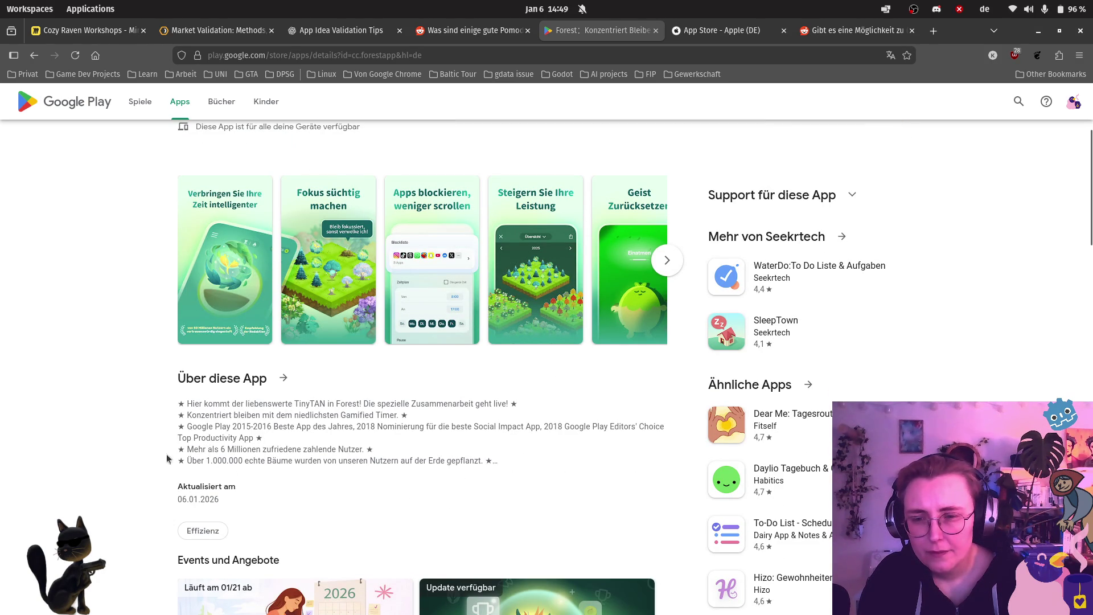
scroll(614, 273, "down", 3)
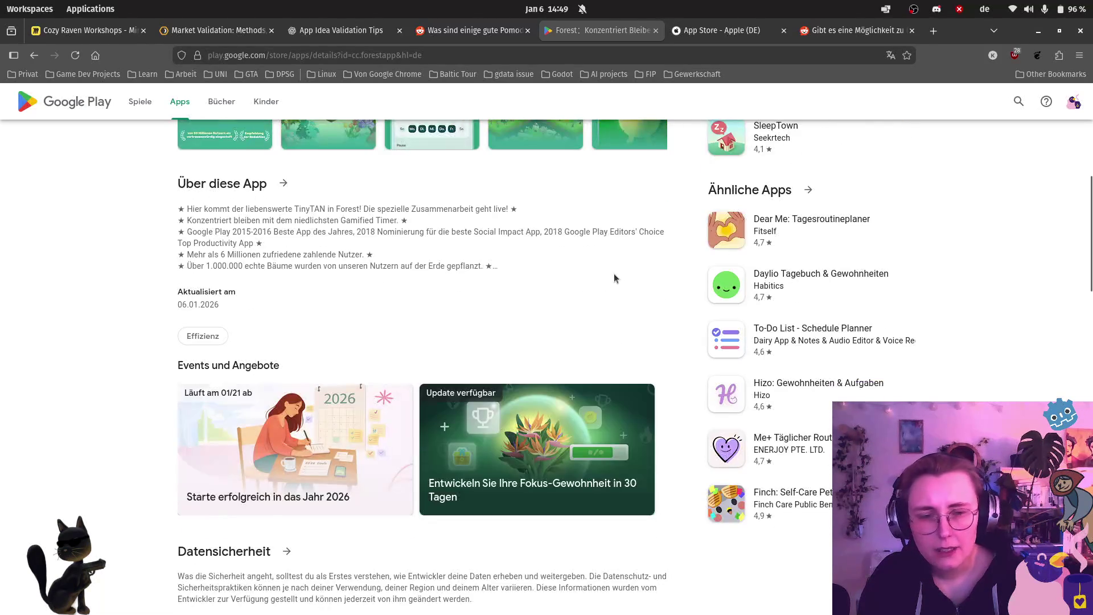
scroll(613, 273, "up", 4)
scroll(606, 277, "up", 1)
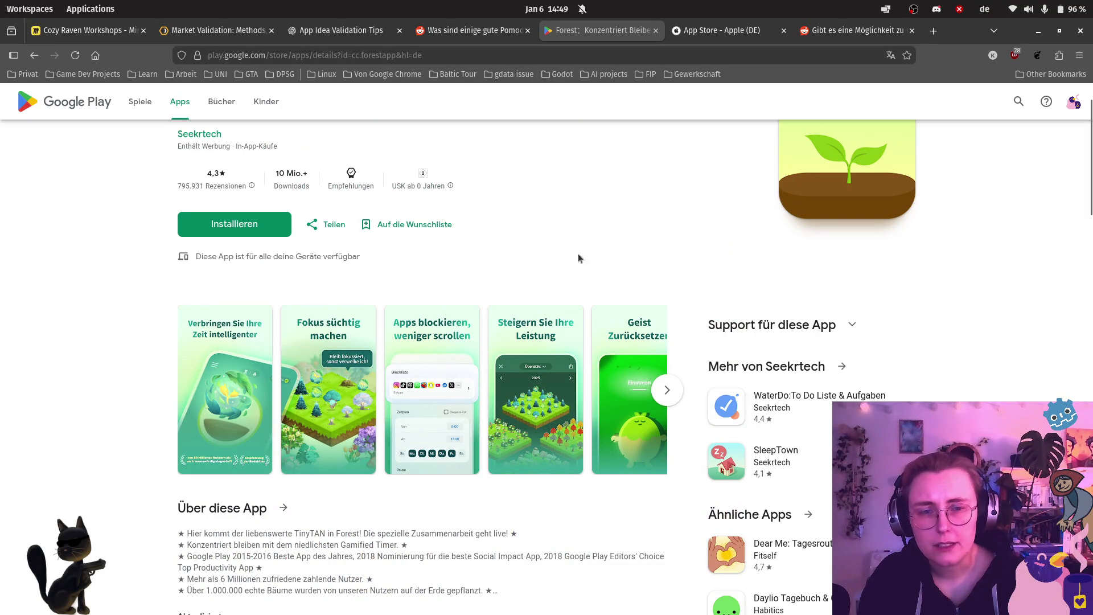
scroll(522, 248, "down", 9)
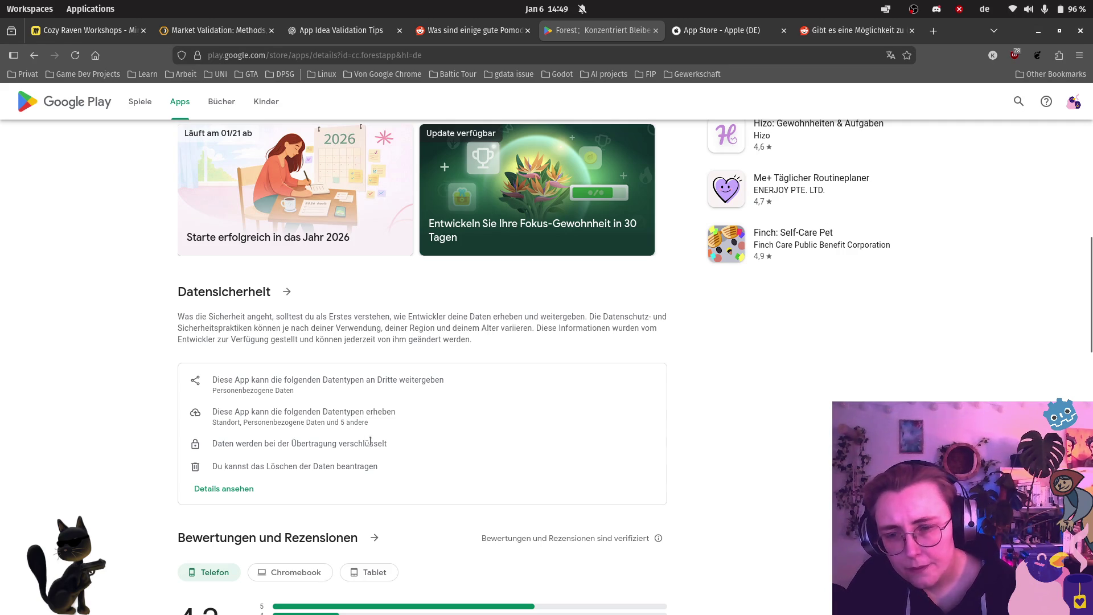
scroll(436, 446, "down", 1)
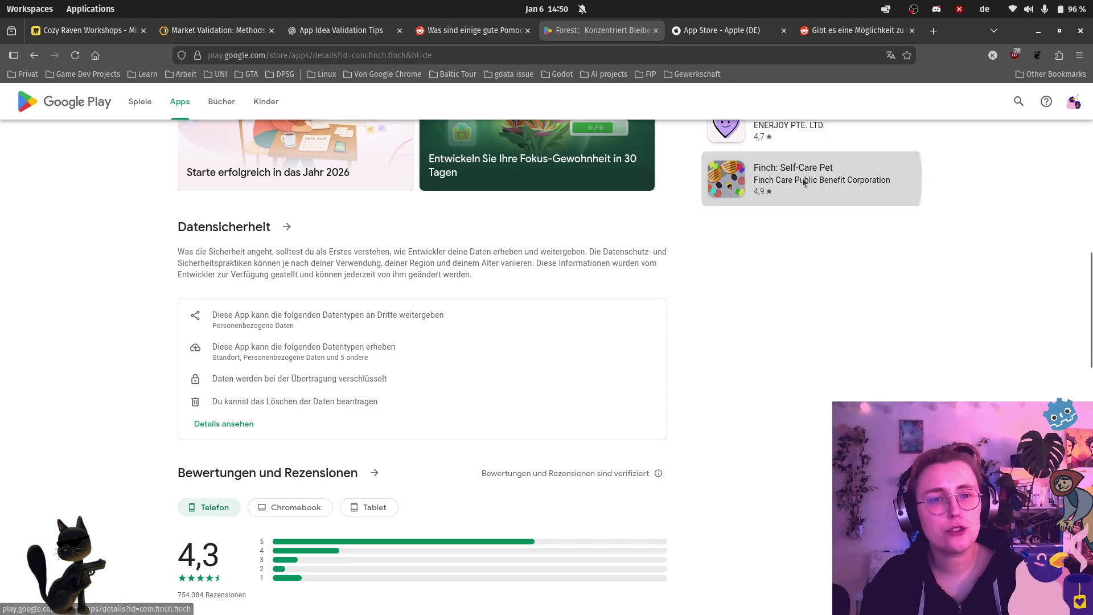
left_click(819, 179)
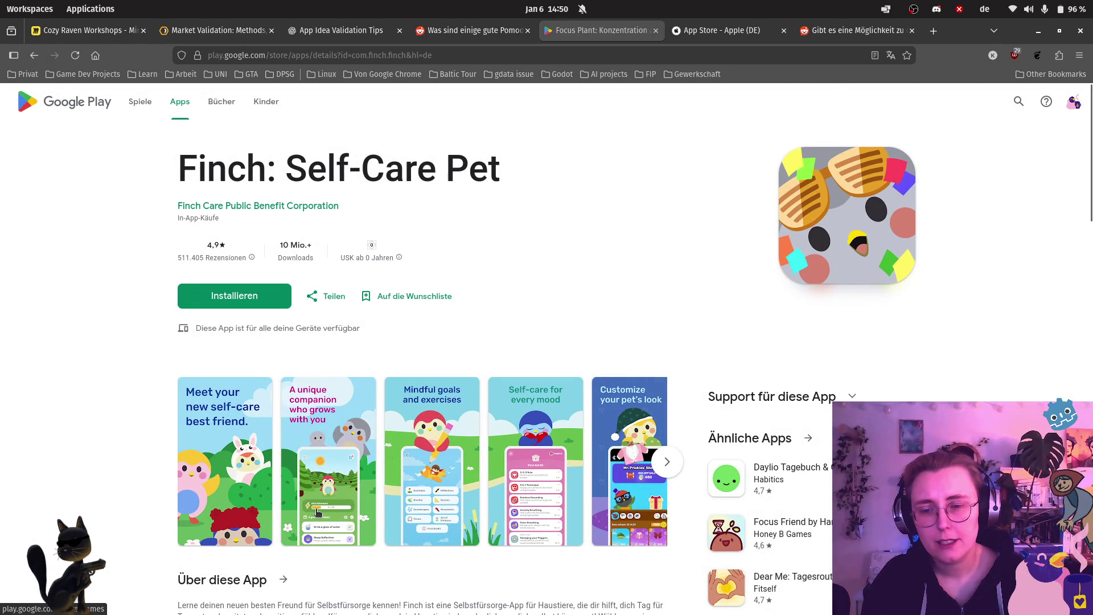
Step: Enlarge Finch's store screenshots and cycle through them back to the first one
left_click(237, 487)
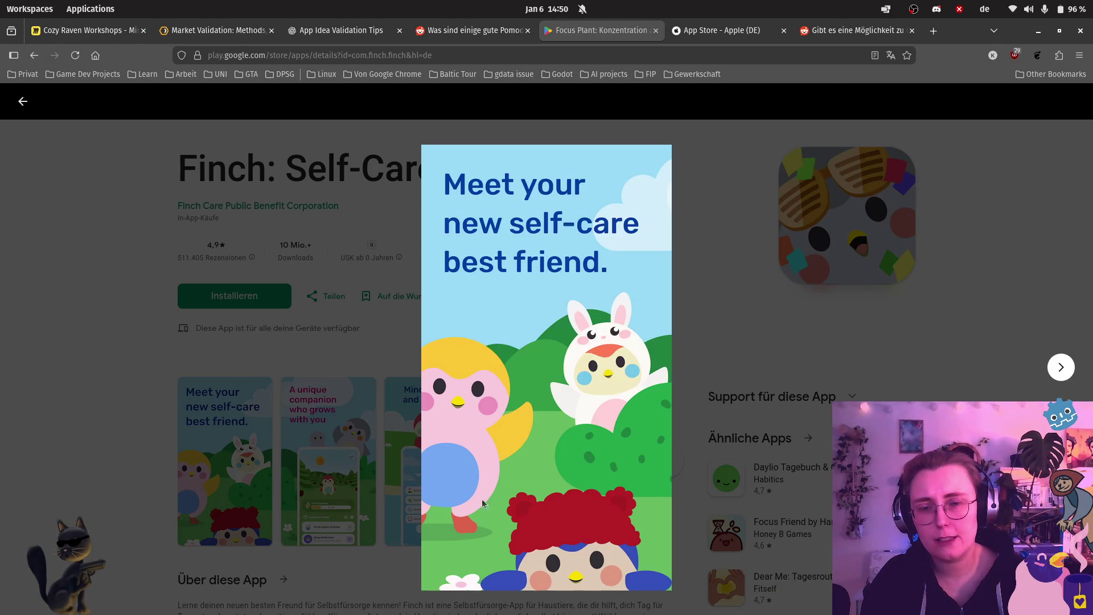
left_click(1059, 368)
left_click(1062, 370)
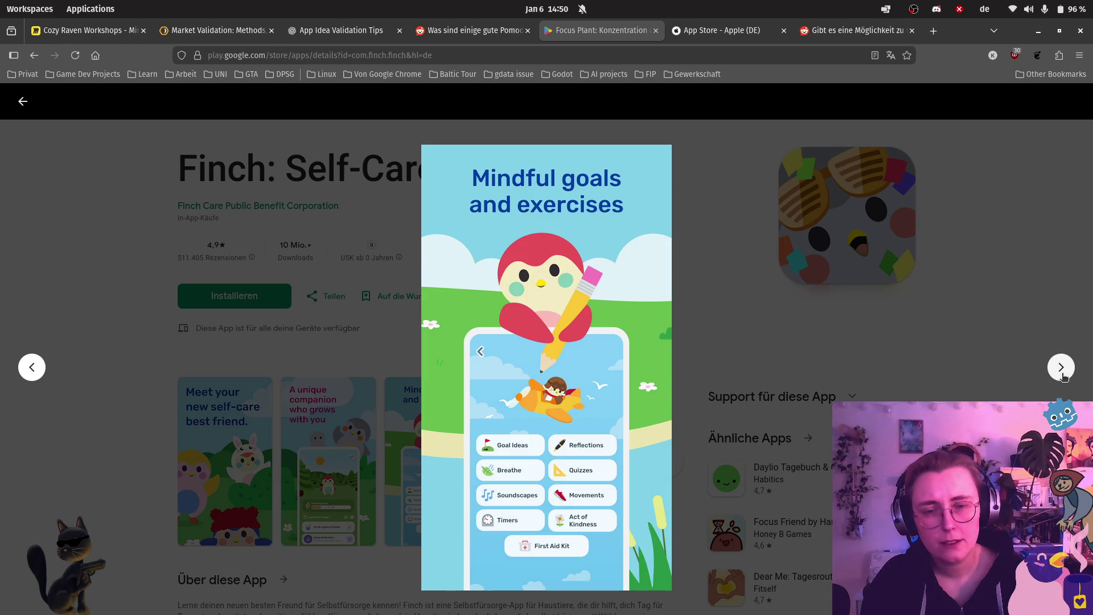
left_click(1060, 376)
left_click(1059, 375)
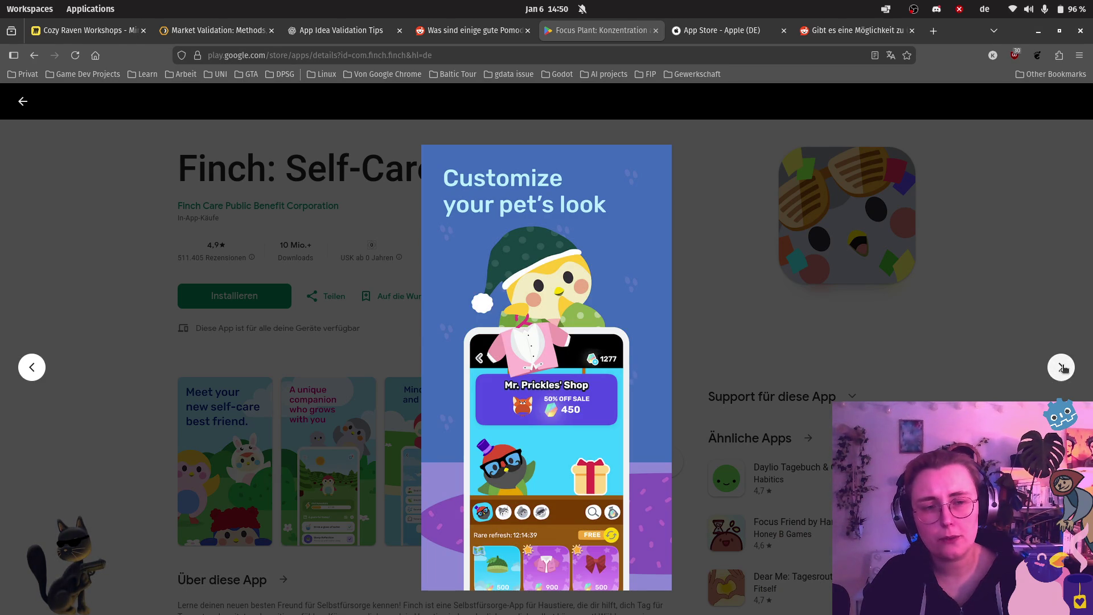
left_click(1062, 369)
left_click(1062, 369)
left_click(1063, 372)
left_click(1062, 373)
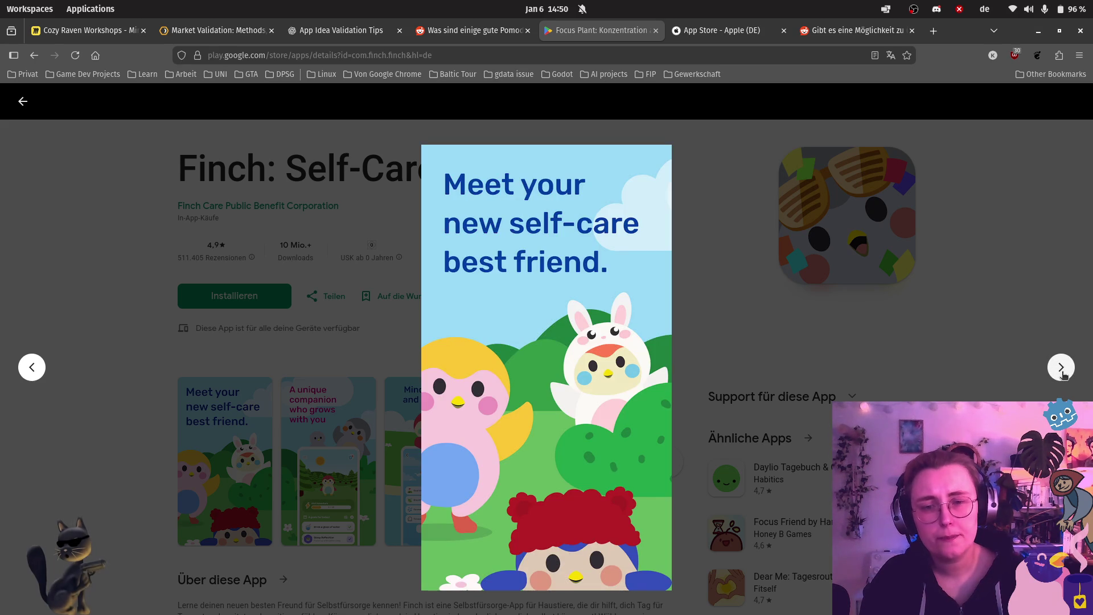
Step: Capture the lower part of Finch's first screenshot and return to the Miro board
key("Print")
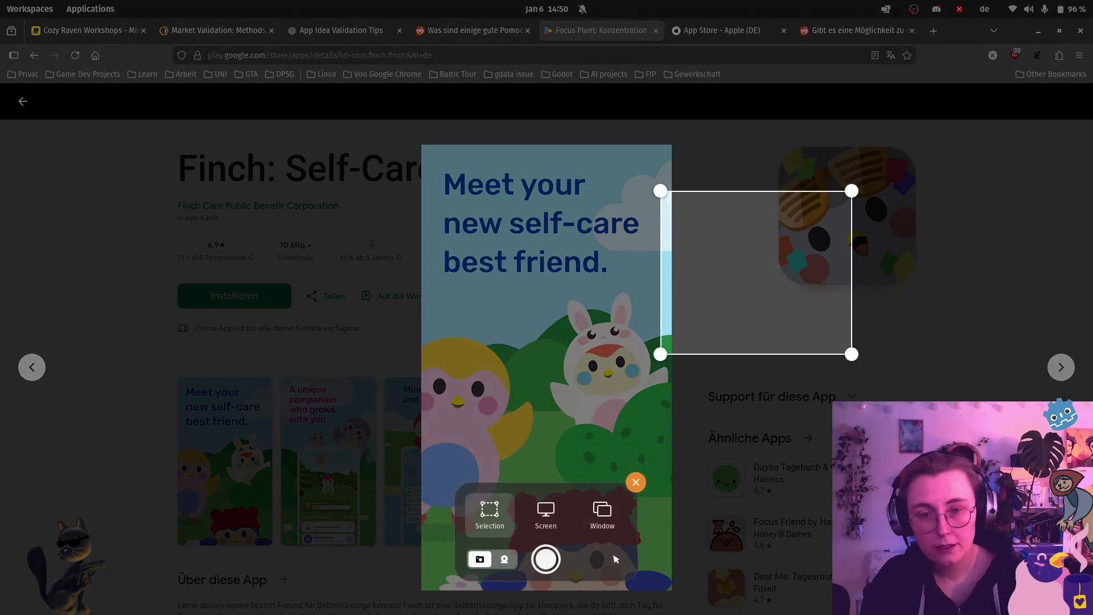
mouse_move(413, 303)
left_mouse_down()
mouse_move(671, 517)
mouse_move(672, 588)
left_mouse_up()
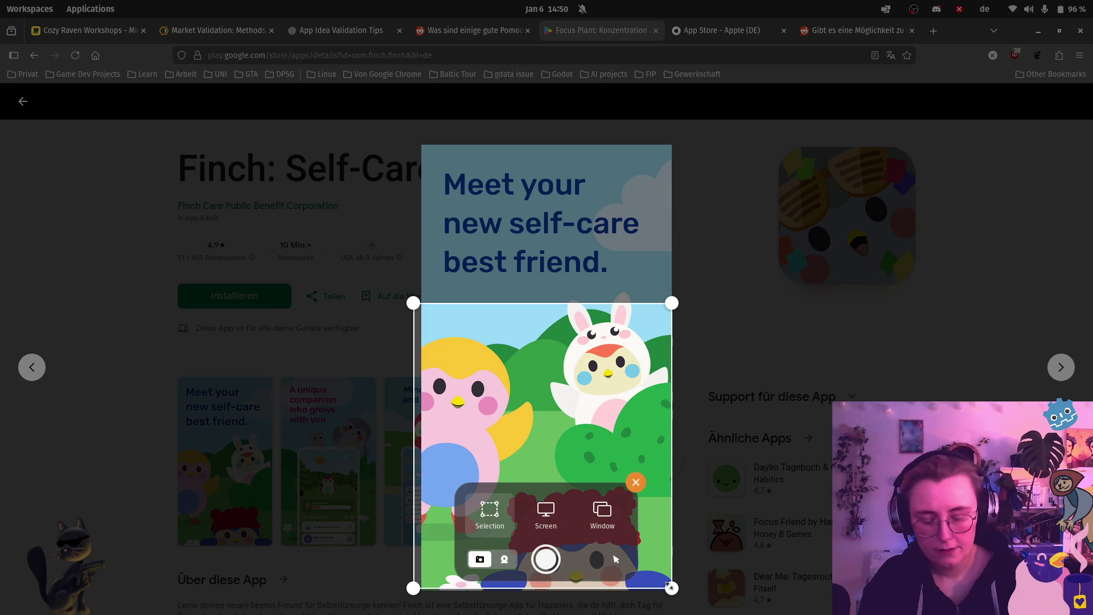
key("Return")
left_click(75, 26)
scroll(122, 268, "down", 3)
left_click_drag(122, 268, 561, 270)
Step: Paste the captured Finch image into Art inspo, reposition it and enlarge it to about 333x368
scroll(342, 281, "left", 5)
scroll(342, 282, "up", 2)
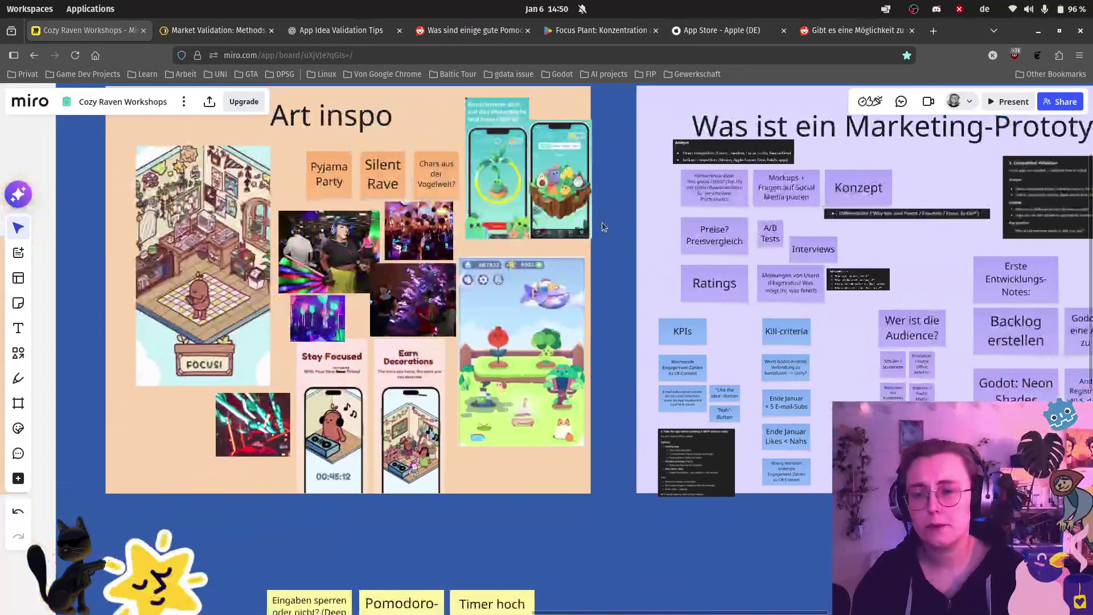
scroll(153, 421, "up", 2)
scroll(120, 482, "up", 3)
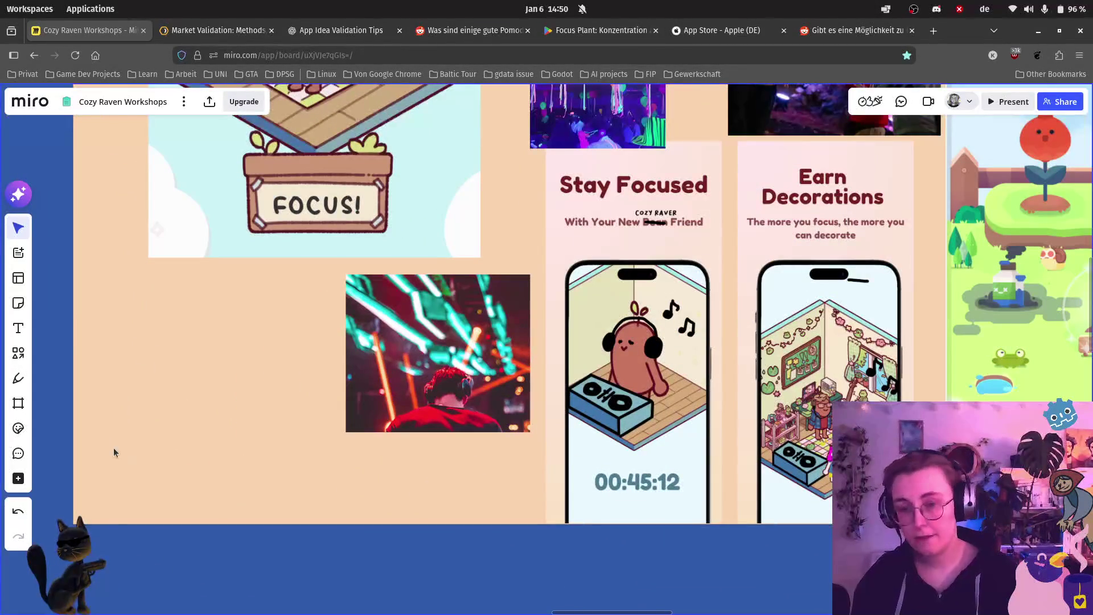
key("ctrl+v")
mouse_move(120, 451)
left_mouse_down()
mouse_move(198, 405)
mouse_move(173, 417)
left_mouse_up()
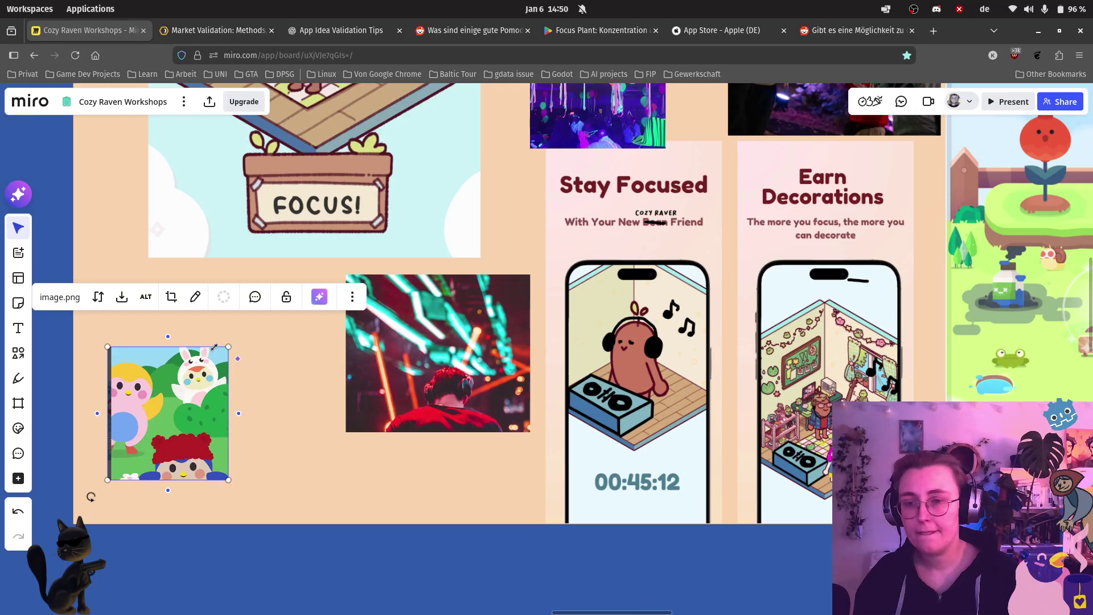
mouse_move(228, 346)
left_mouse_down()
mouse_move(297, 273)
mouse_move(295, 291)
left_mouse_up()
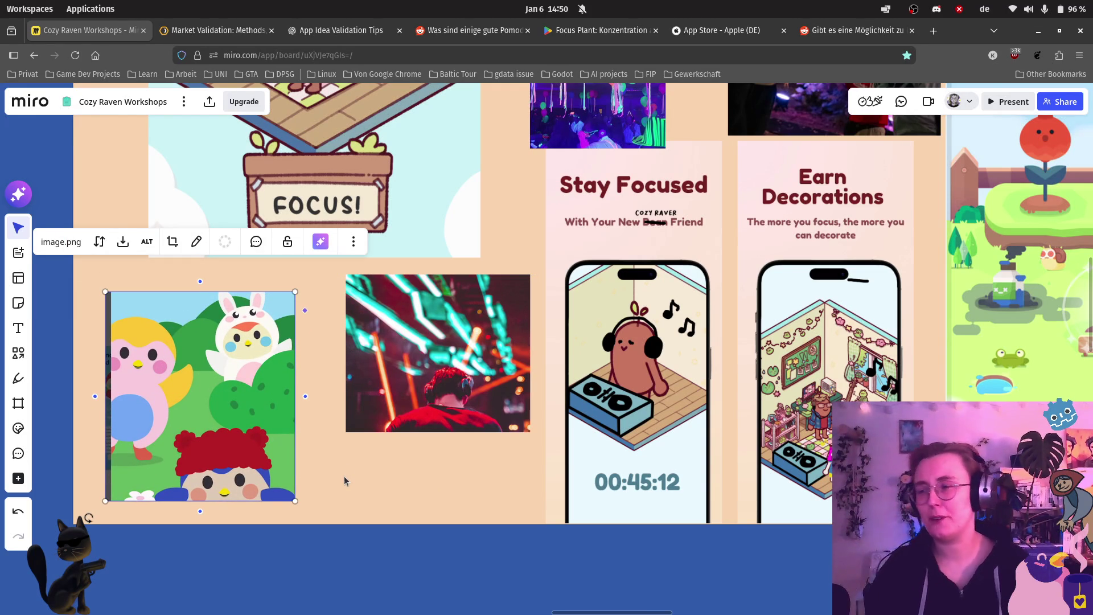
Step: Close Finch's enlarged screenshot on Google Play and go back to the Forest app page
left_click(825, 31)
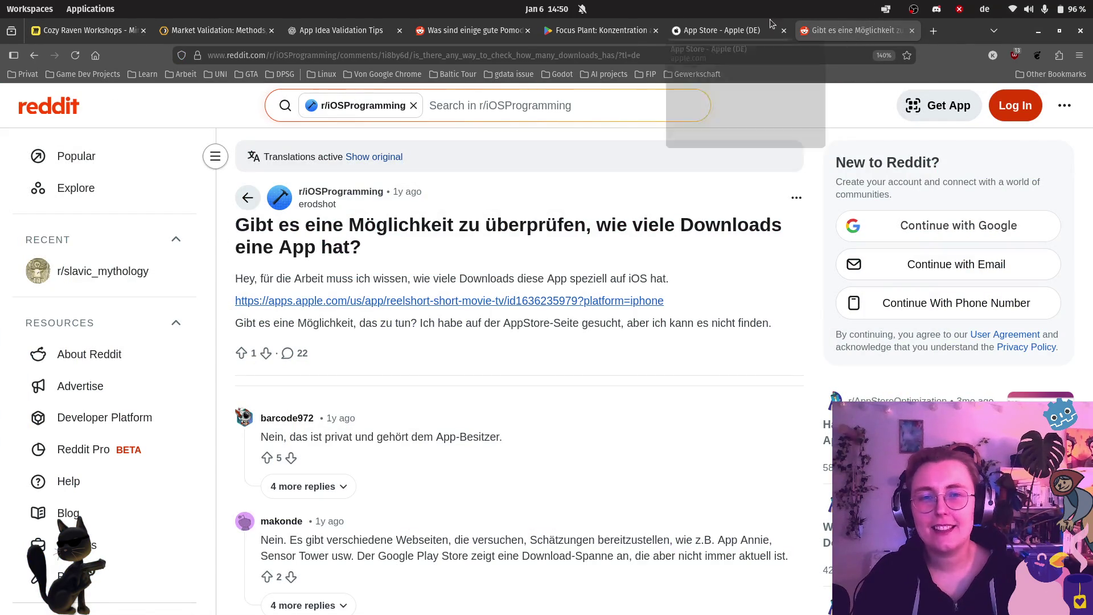
left_click(600, 30)
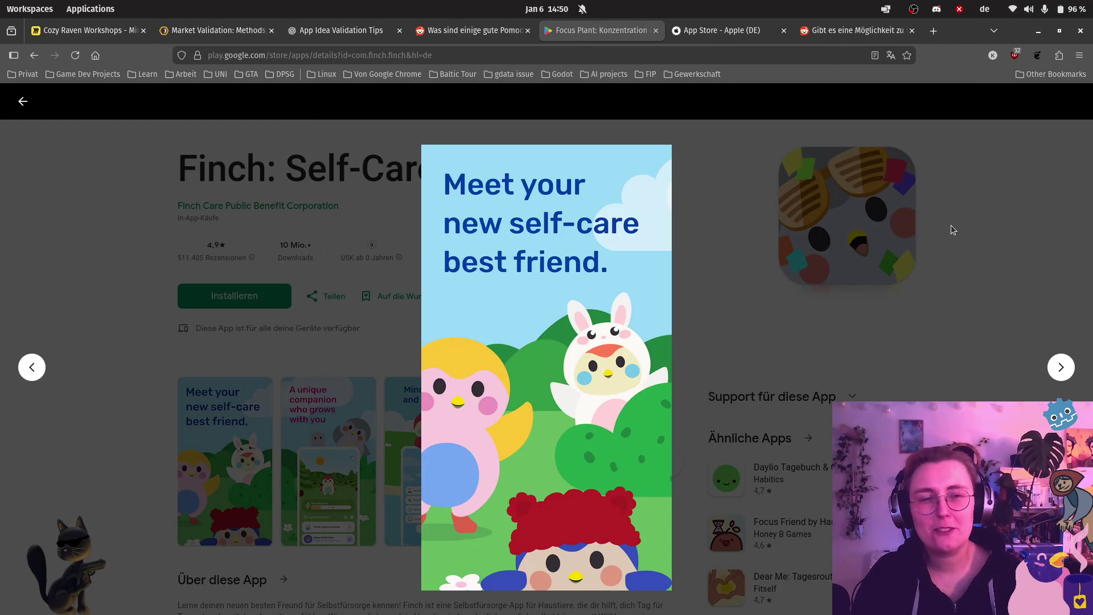
left_click(950, 225)
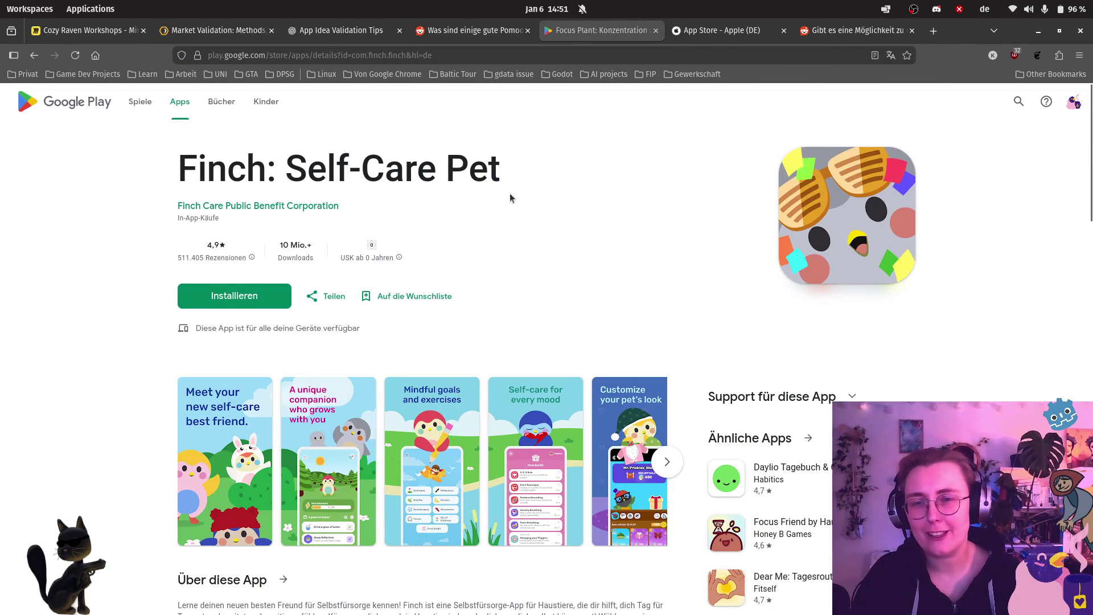
scroll(514, 187, "down", 1)
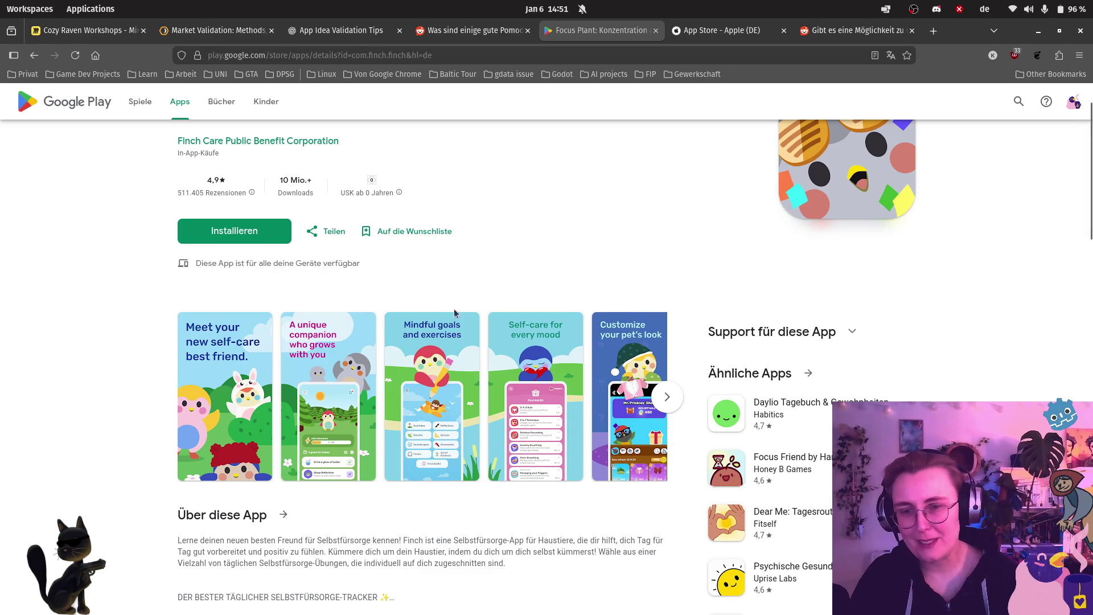
scroll(501, 241, "down", 1)
scroll(500, 241, "up", 2)
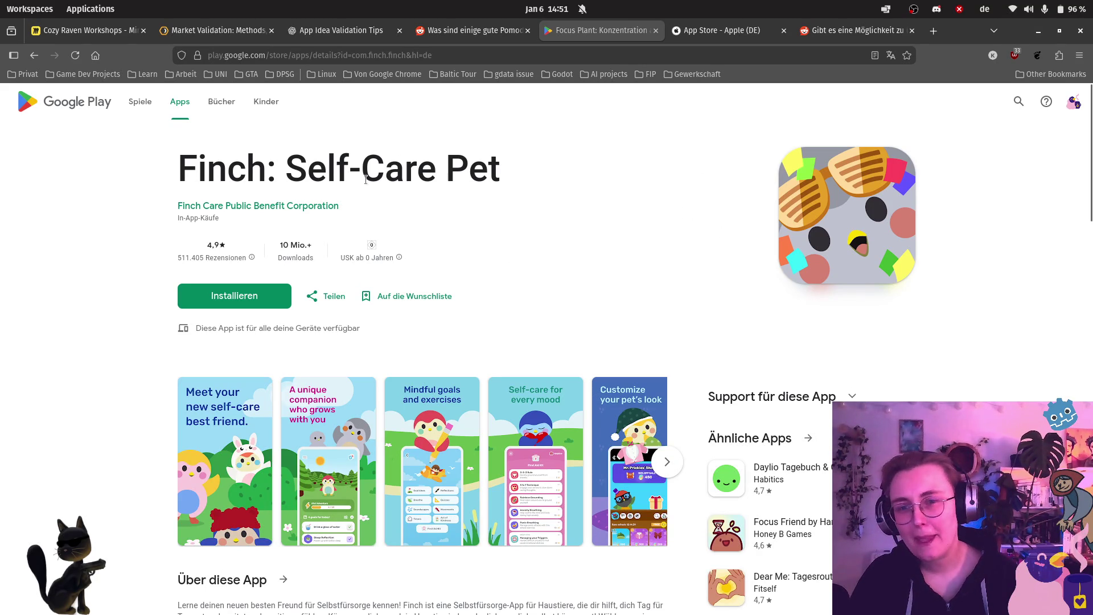
left_click(35, 55)
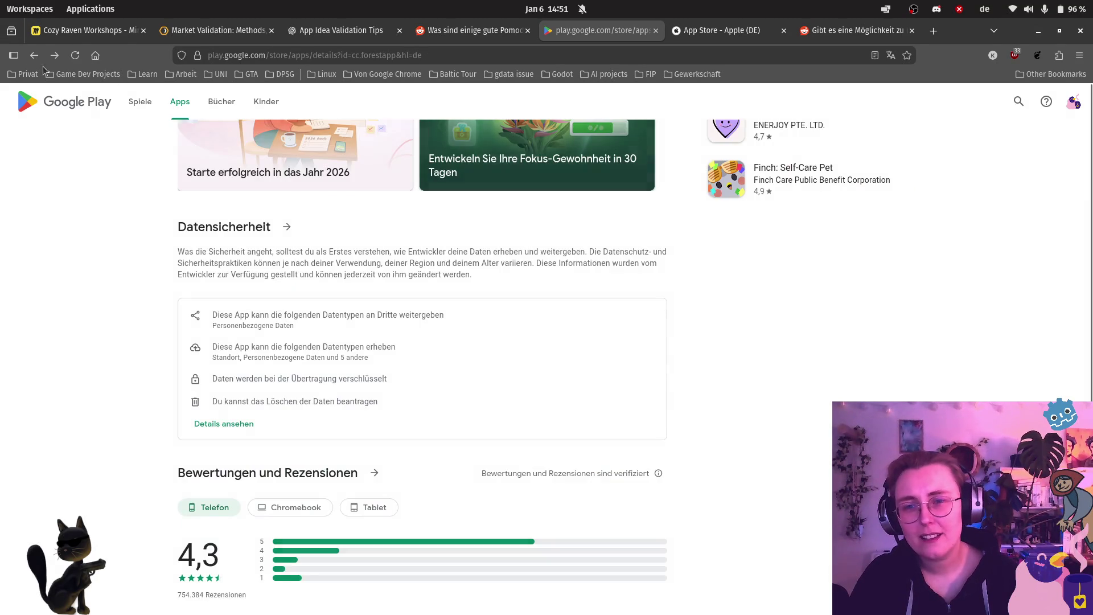
Step: Open Forest's Datensicherheit 'Details ansehen' page and review its shared and collected data, like location
scroll(647, 227, "up", 10)
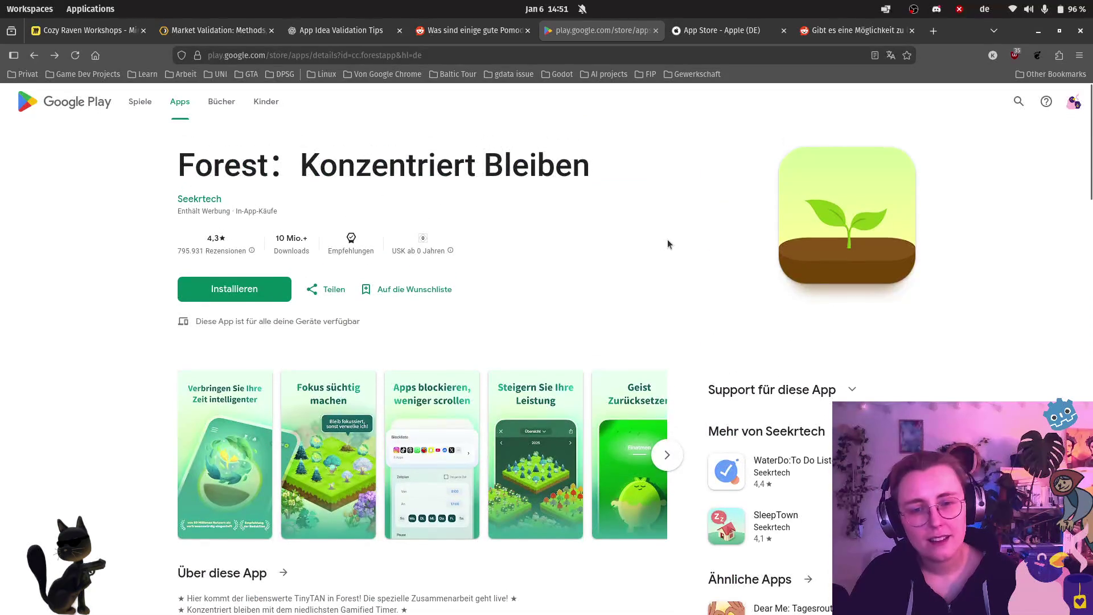
scroll(664, 247, "down", 3)
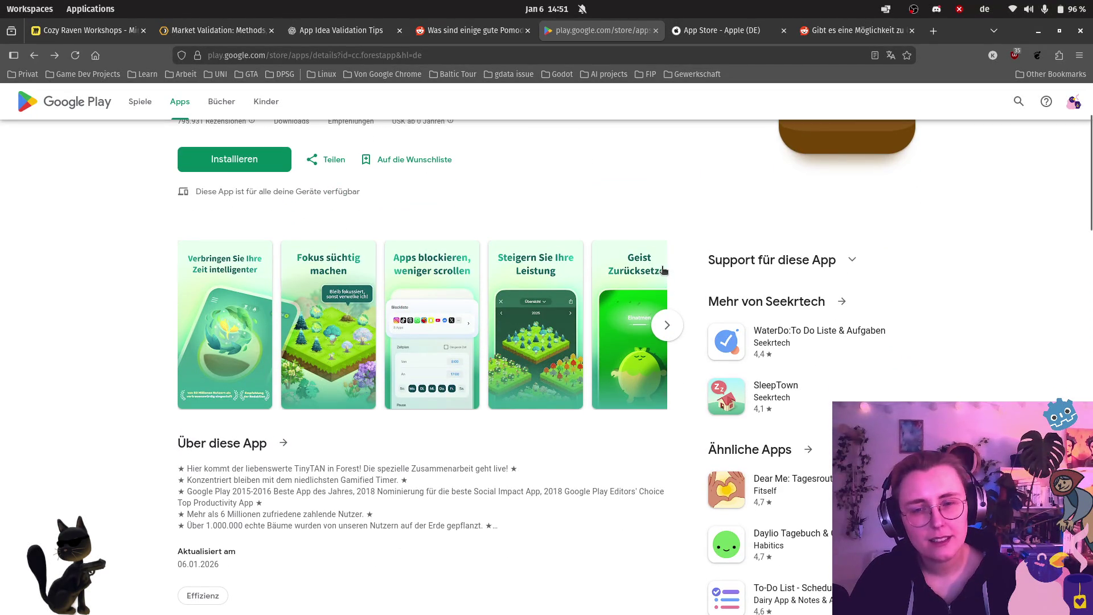
scroll(427, 407, "down", 7)
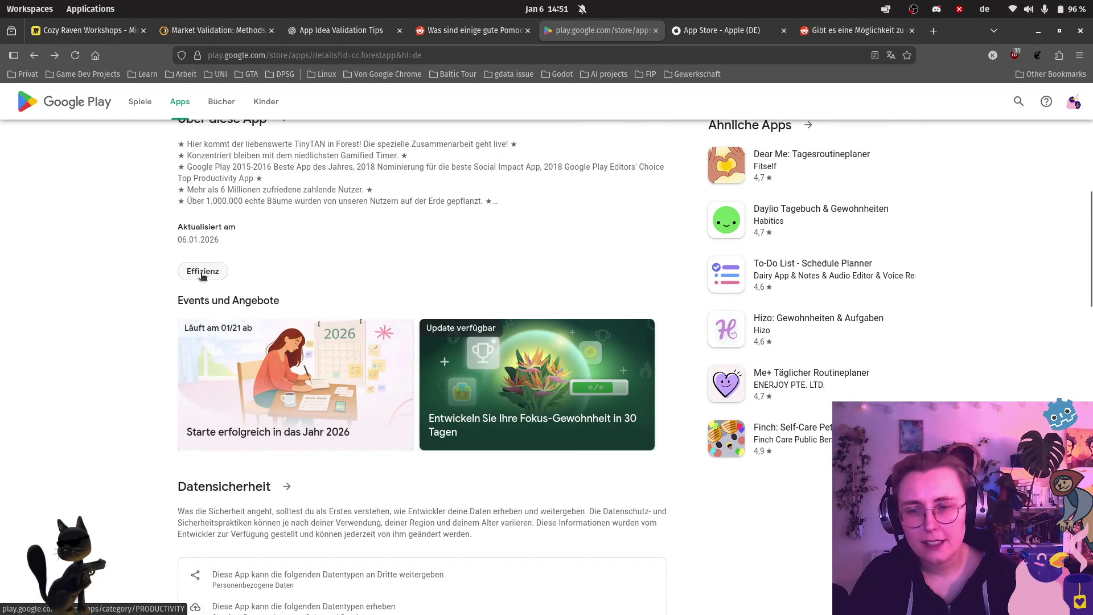
scroll(421, 344, "down", 7)
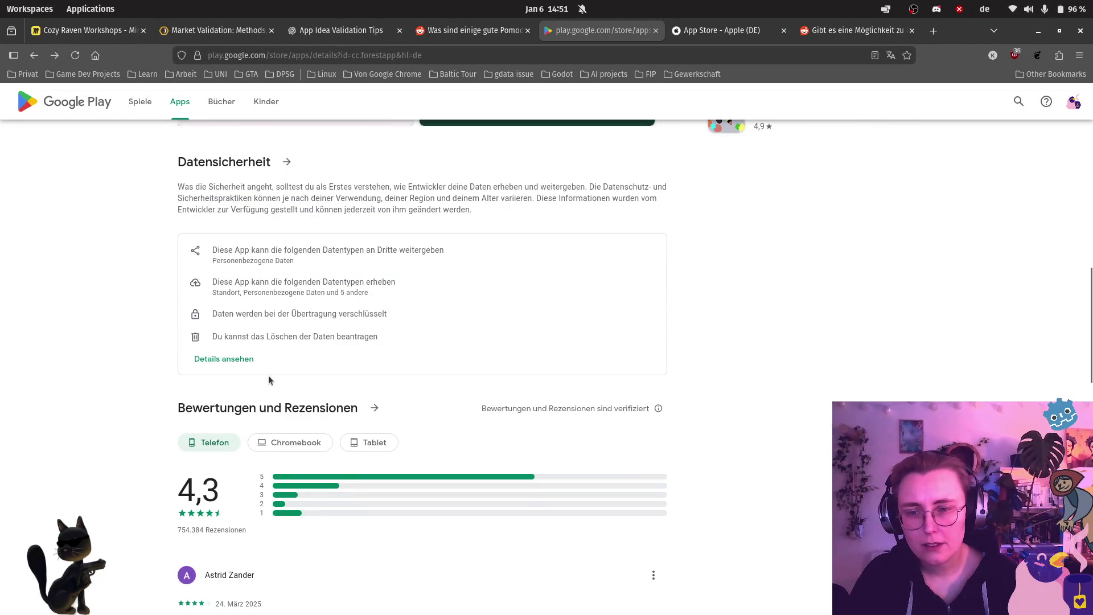
left_click(253, 360)
scroll(763, 435, "down", 6)
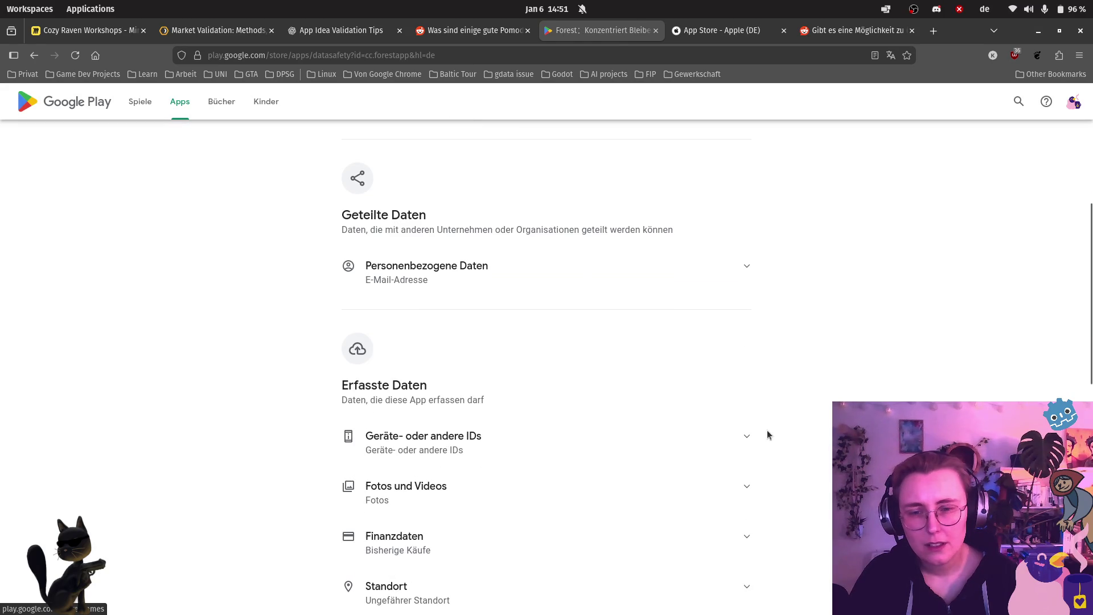
scroll(768, 429, "down", 11)
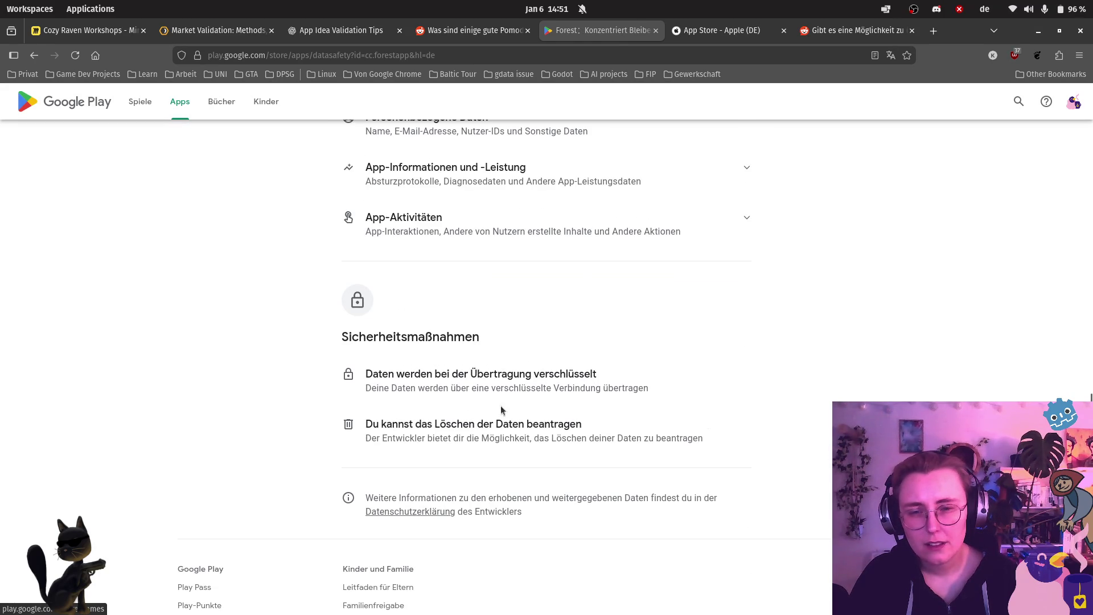
scroll(511, 415, "down", 1)
scroll(487, 505, "up", 5)
scroll(501, 493, "up", 8)
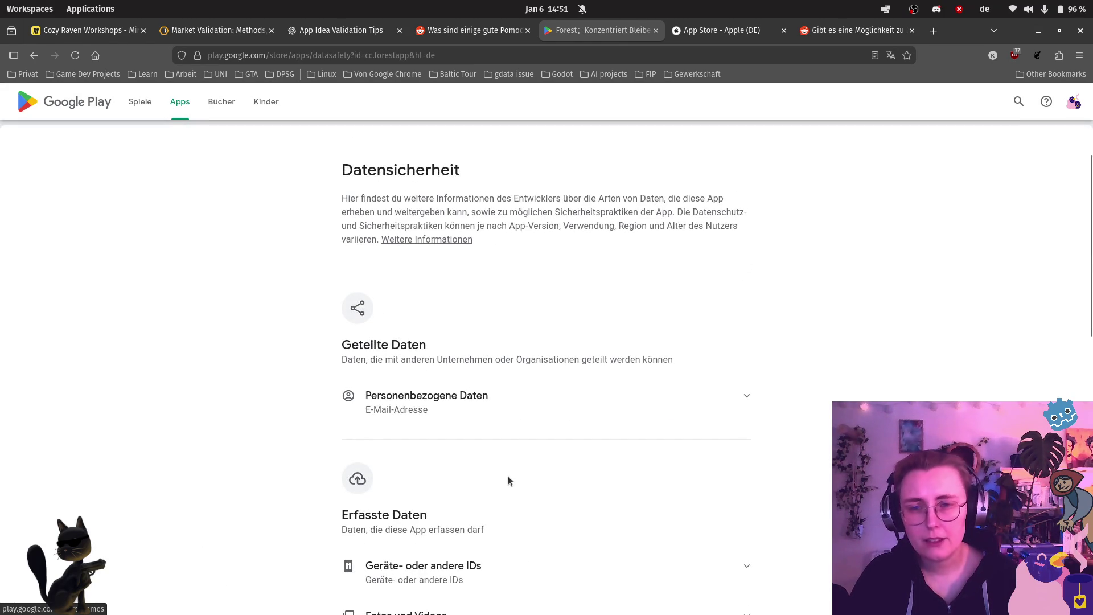
scroll(509, 482, "up", 4)
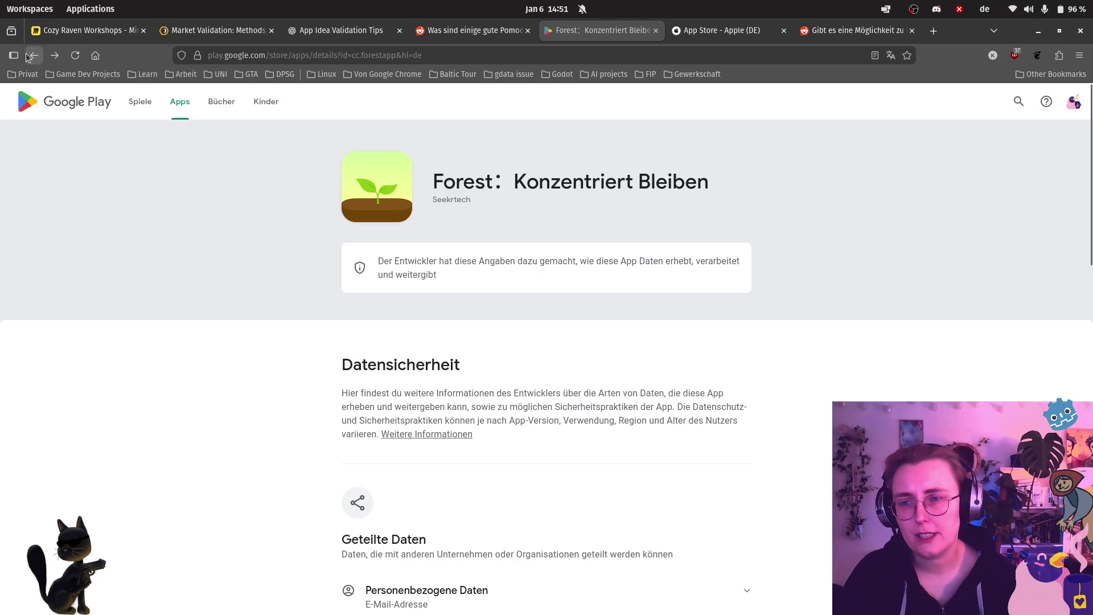
Step: Return to Forest's app page and scroll through its 4.3-star, 10 Mio.+ listing
left_click(32, 56)
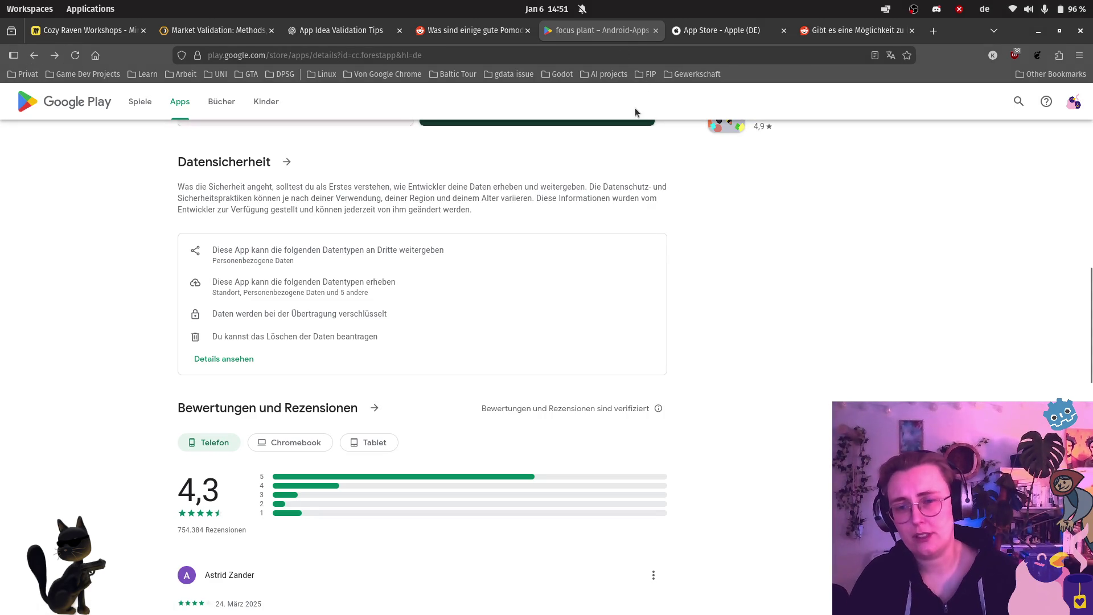
scroll(528, 260, "up", 3)
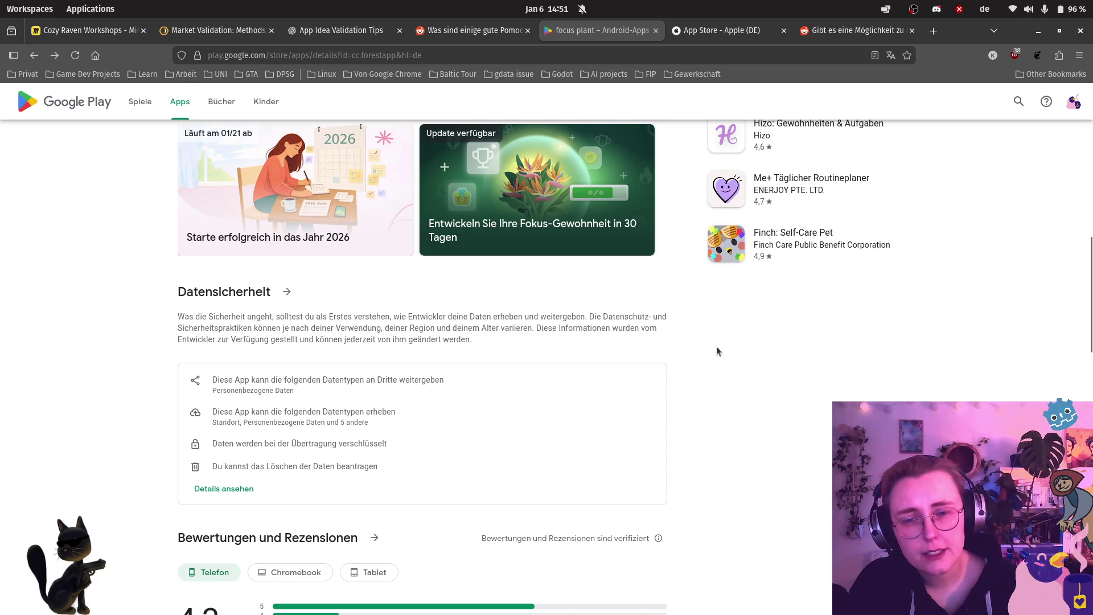
scroll(717, 348, "up", 5)
scroll(508, 268, "up", 7)
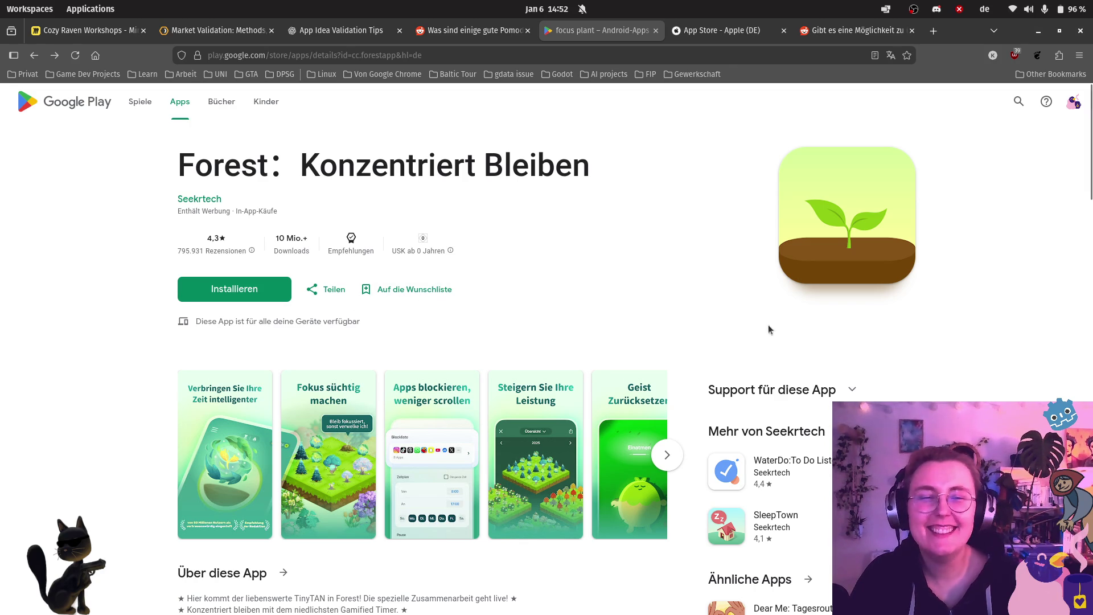
scroll(866, 329, "down", 2)
scroll(865, 329, "down", 1)
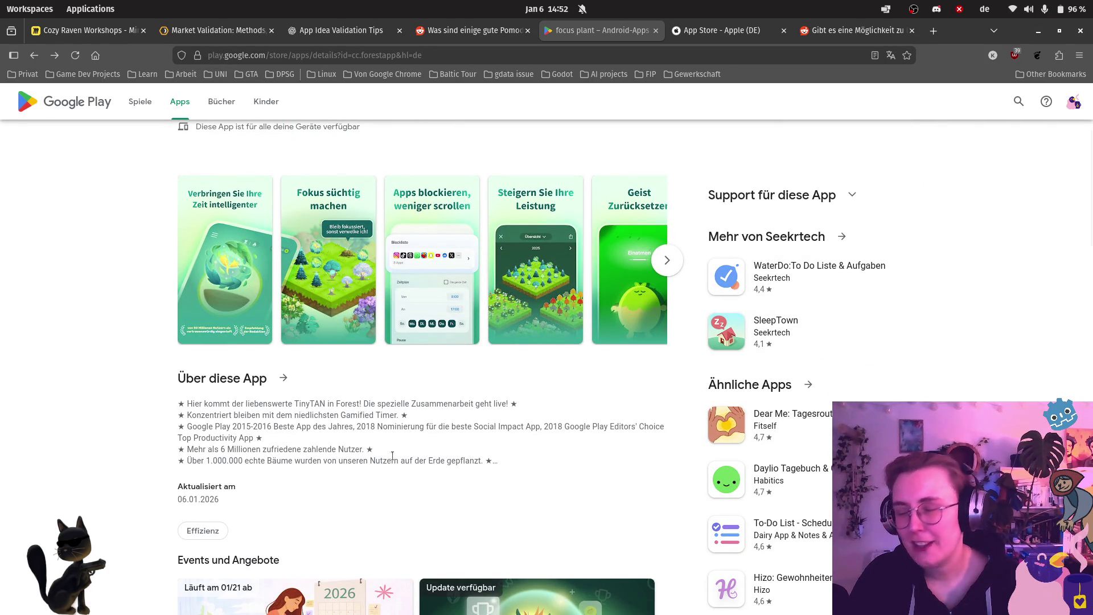
scroll(428, 347, "down", 1)
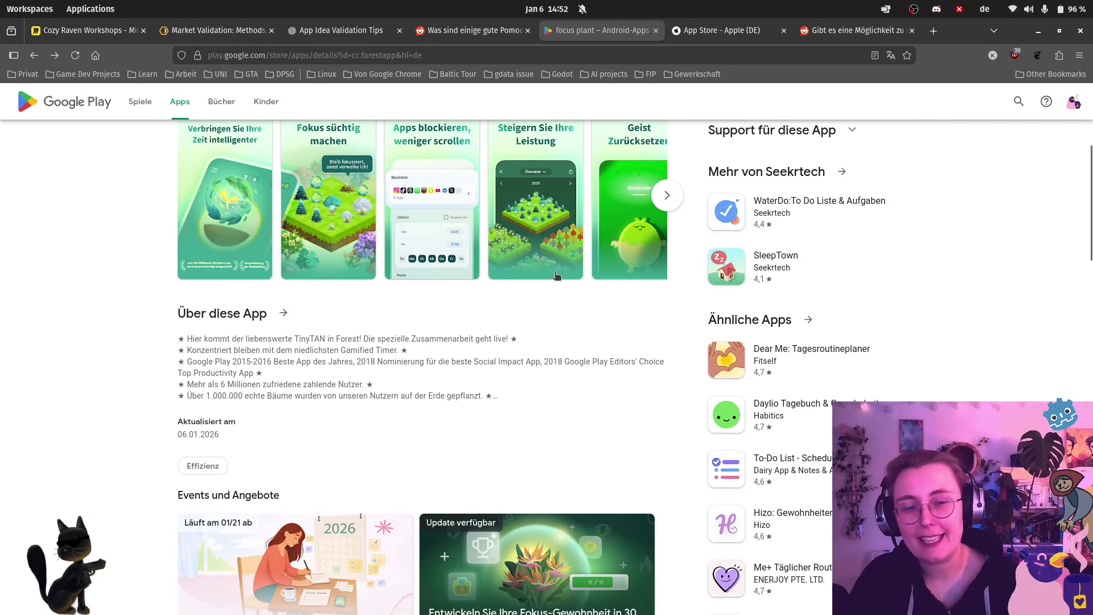
scroll(705, 257, "down", 2)
scroll(705, 257, "down", 2)
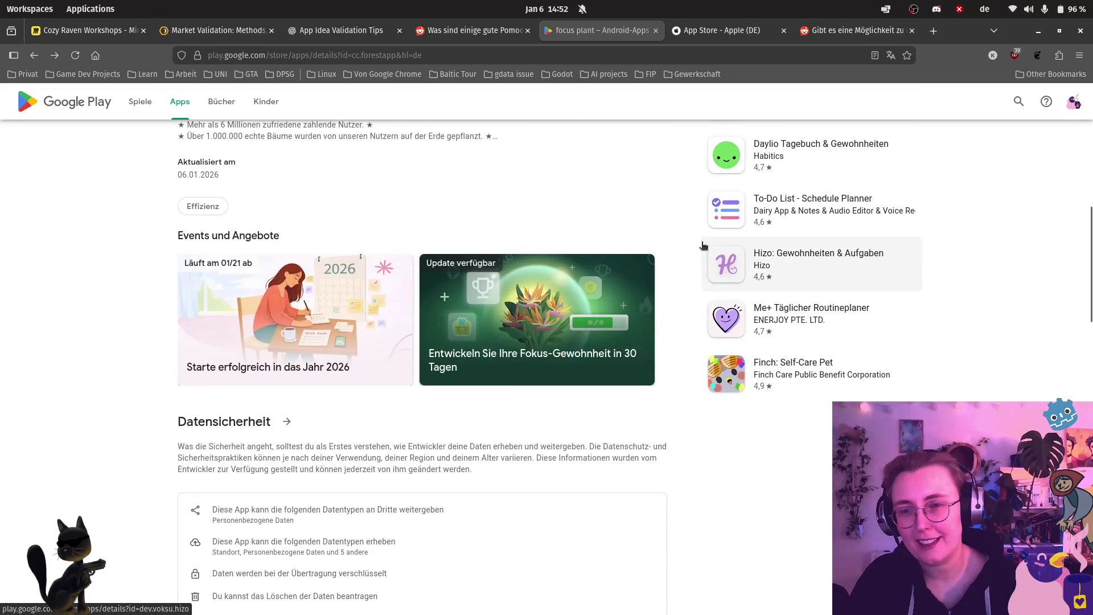
scroll(565, 189, "up", 5)
scroll(602, 266, "up", 3)
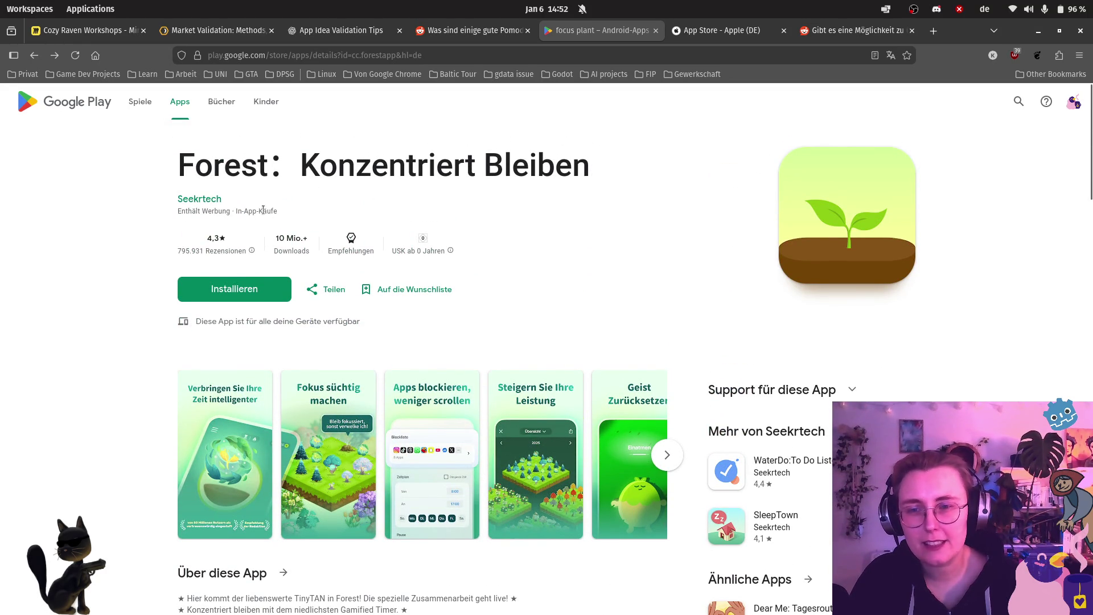
Step: Highlight Forest's 'Enthält Werbung · In-App-Käufe' notice, then switch back to the Miro board
left_click_drag(169, 212, 230, 211)
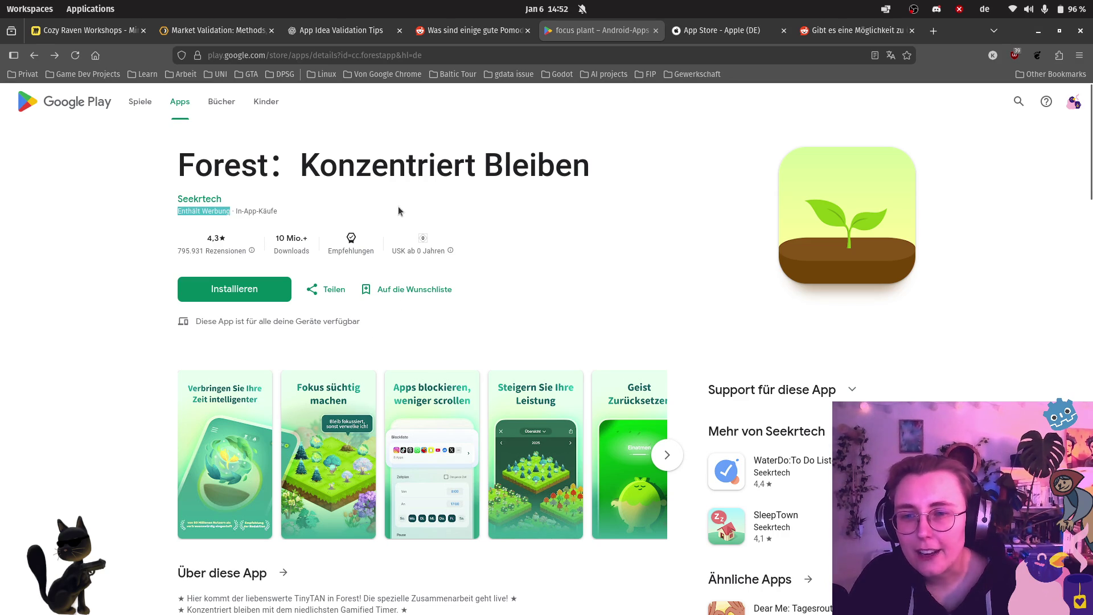
left_click(247, 210)
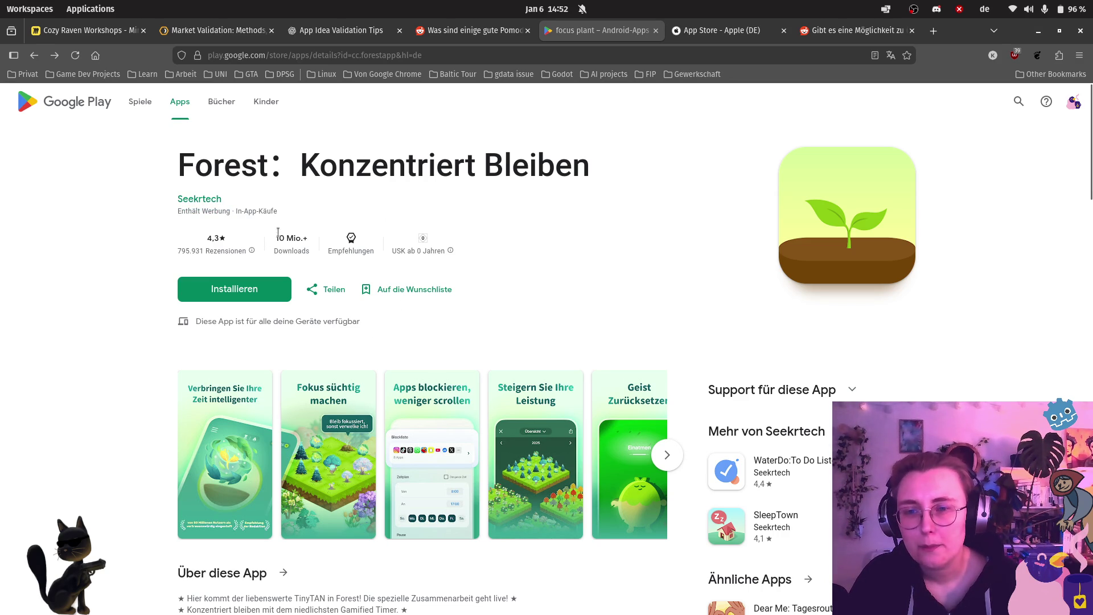
left_click_drag(296, 209, 106, 205)
left_click(107, 212)
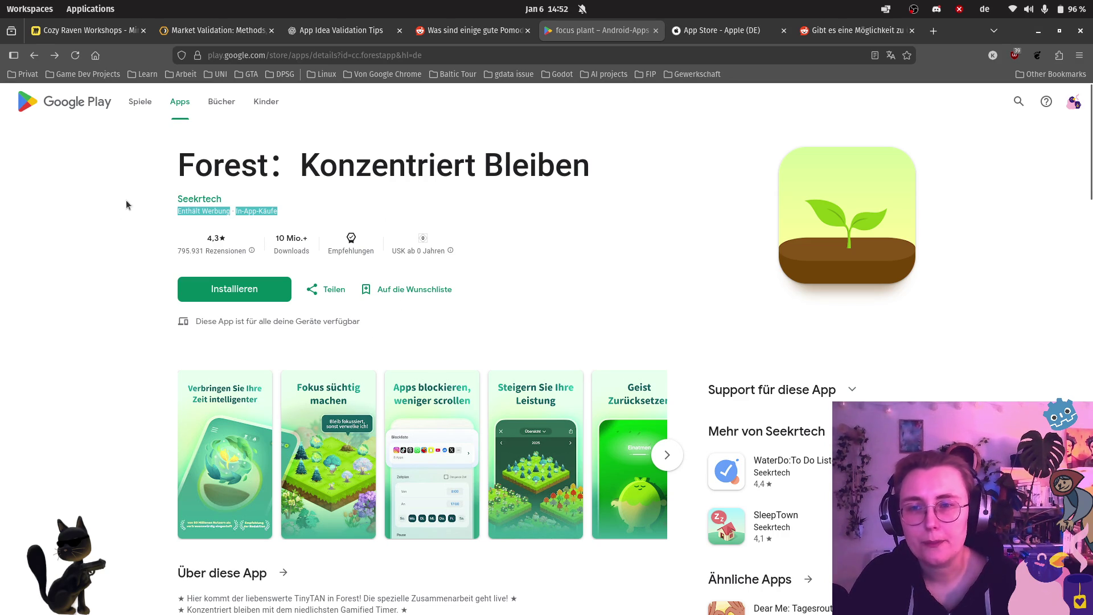
left_click(74, 31)
scroll(978, 359, "down", 3)
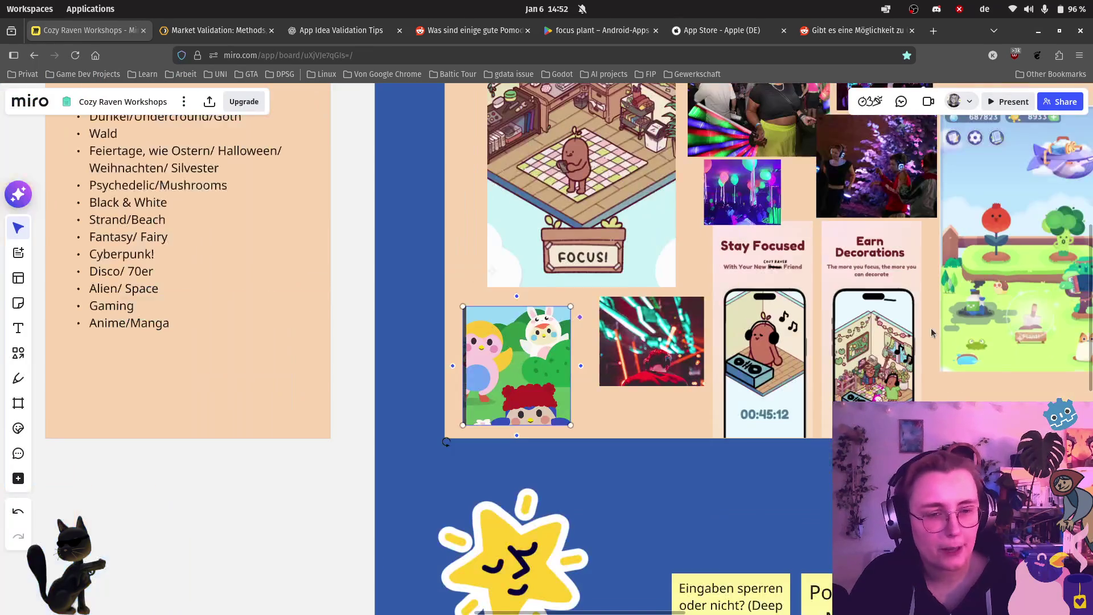
Step: Copy 'Werbung, In-App-Käufe' from the Focus Plant Android Anmerkungen cell
scroll(931, 328, "right", 10)
scroll(708, 241, "up", 3)
scroll(680, 279, "right", 10)
scroll(759, 368, "up", 5)
double_click(759, 368)
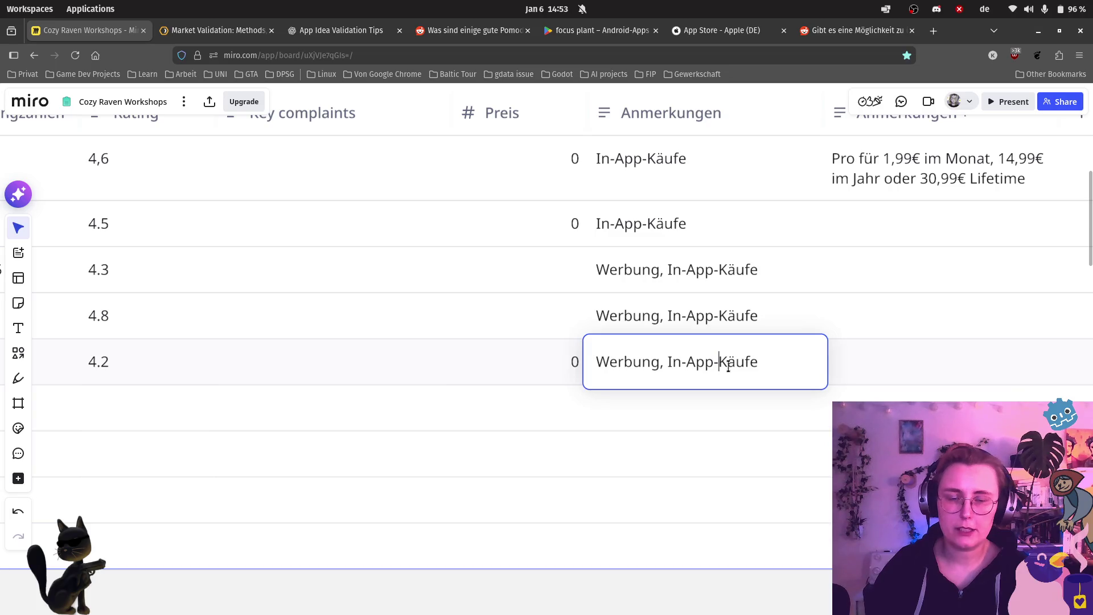
key("ctrl+a")
key("ctrl+c")
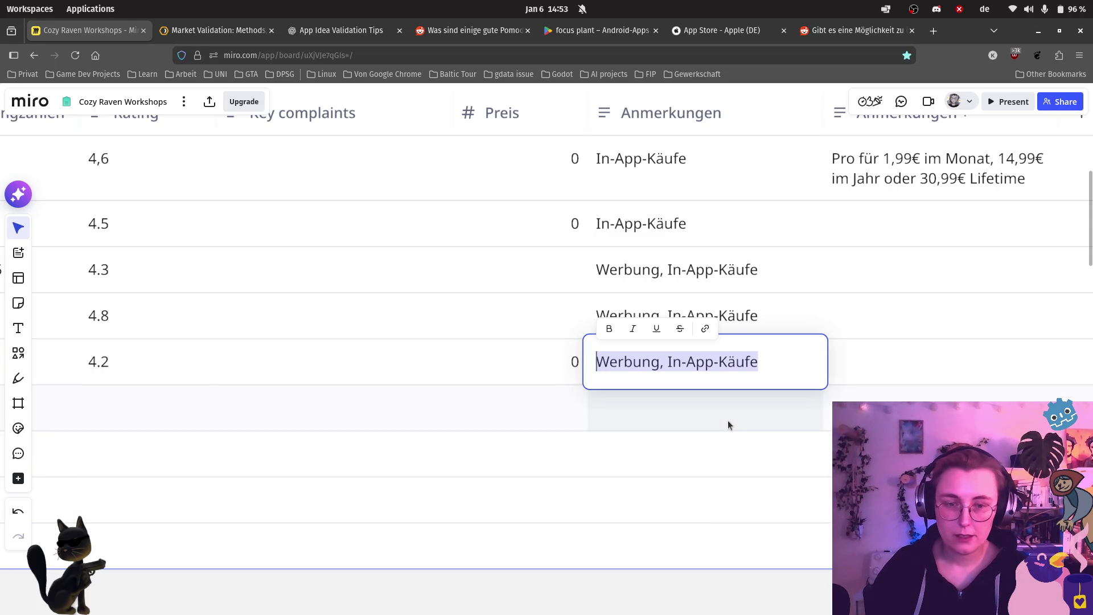
Step: Paste 'Werbung, In-App-Käufe' into the Focus Plant iOS Anmerkungen cell
double_click(728, 421)
key("ctrl+v")
double_click(654, 481)
scroll(630, 471, "up", 3)
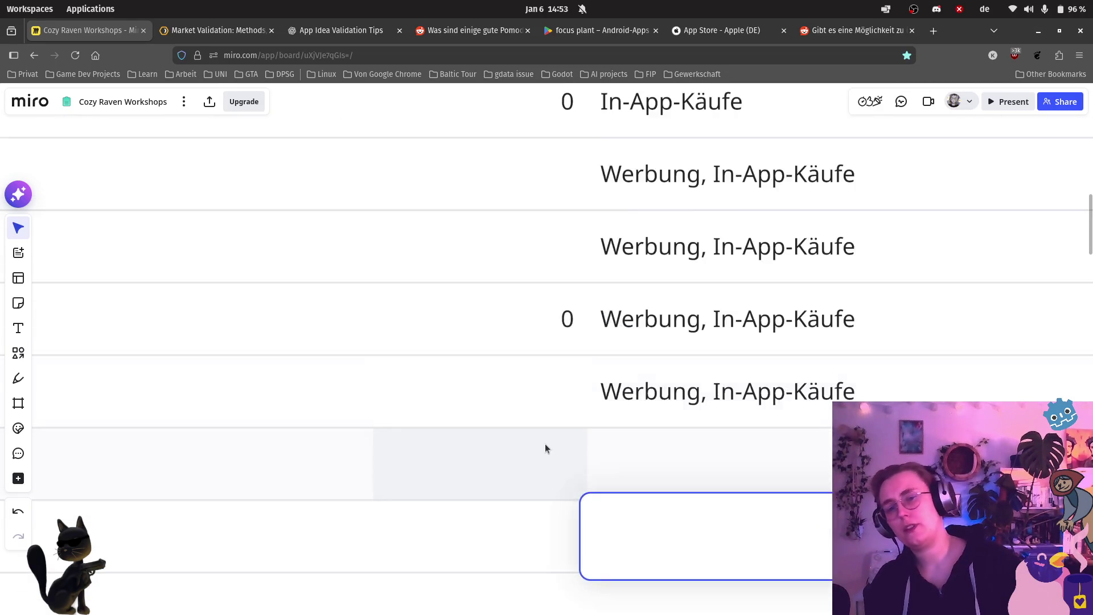
scroll(545, 440, "down", 2)
scroll(399, 541, "down", 4)
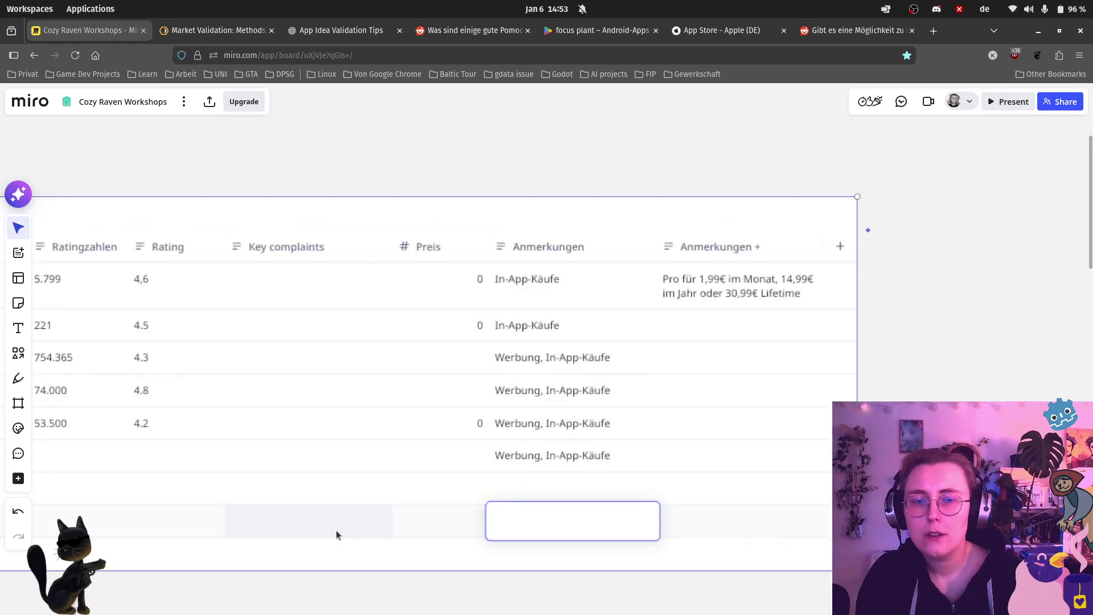
scroll(615, 481, "up", 3)
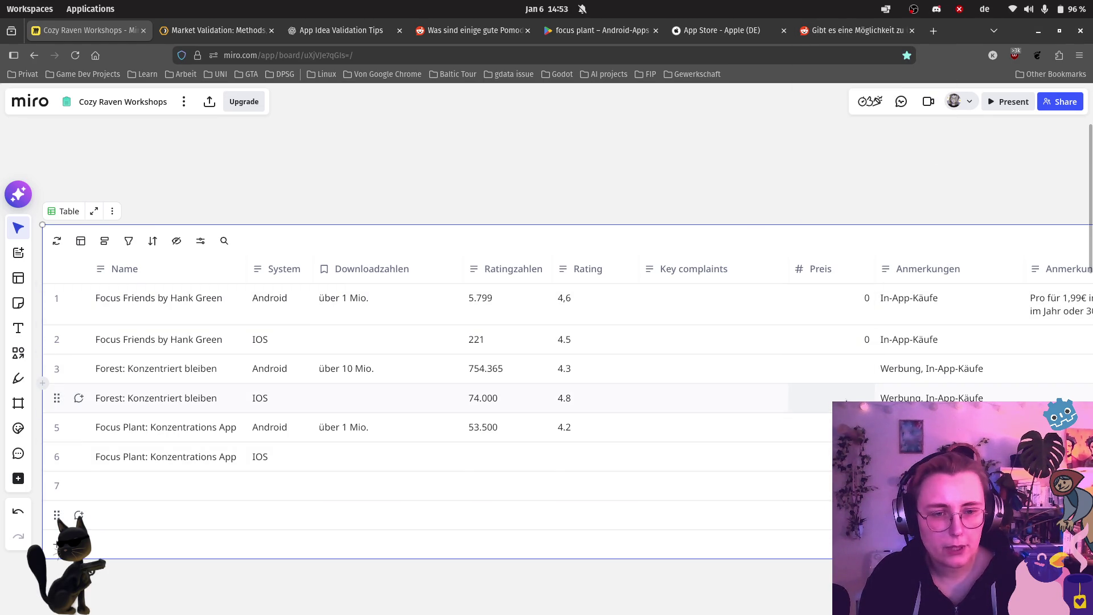
Step: Enter a Preis of 0 in rows 3 and 4, the two Forest rows
left_click(863, 371)
type("0")
key("Return")
type("0")
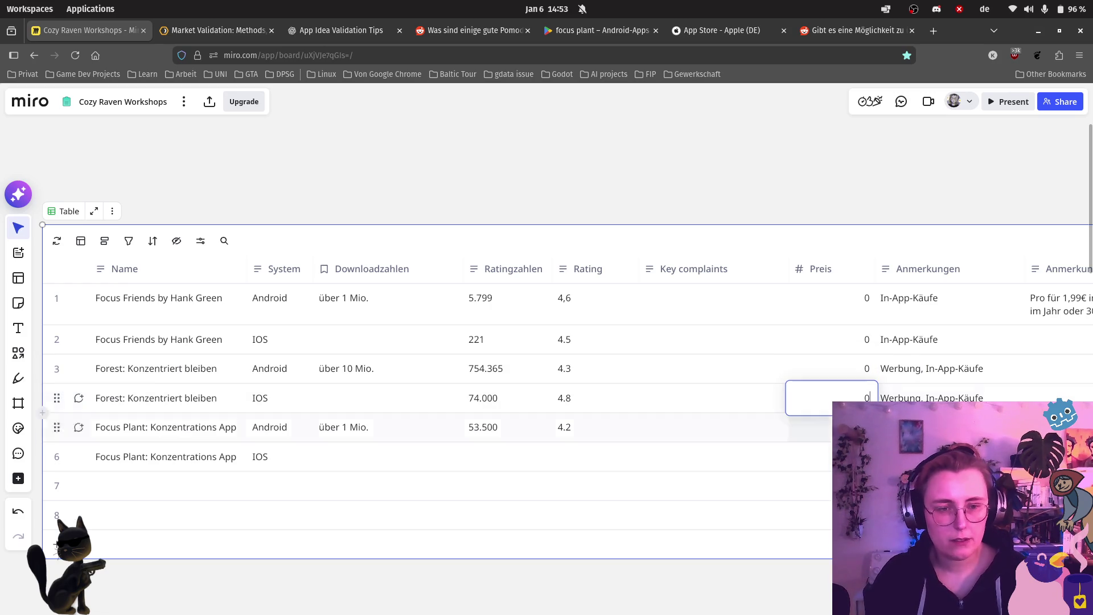
left_click(802, 486)
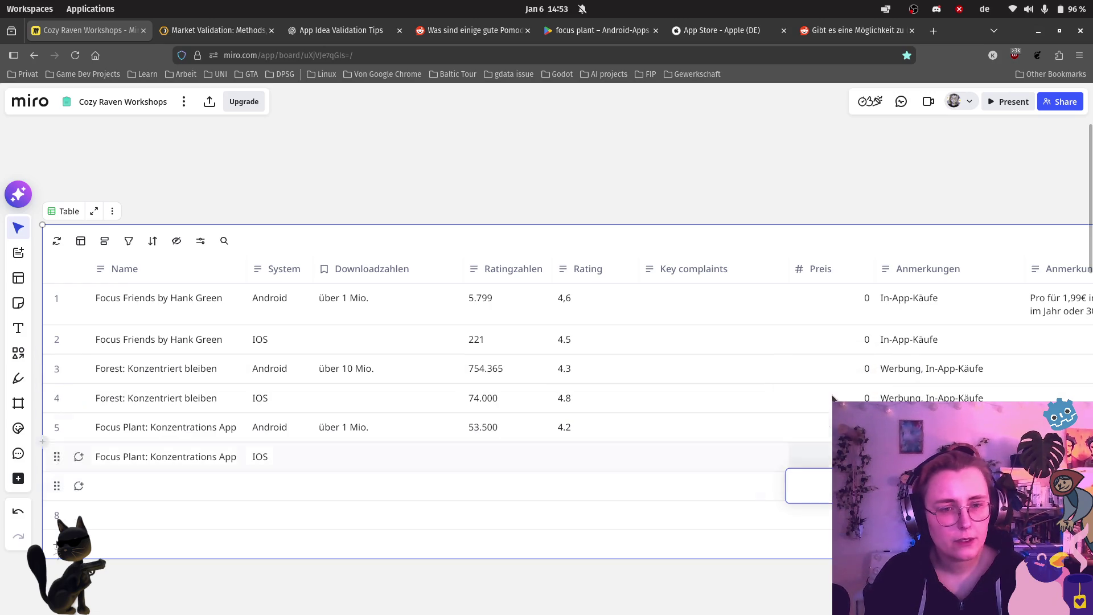
left_click(840, 274)
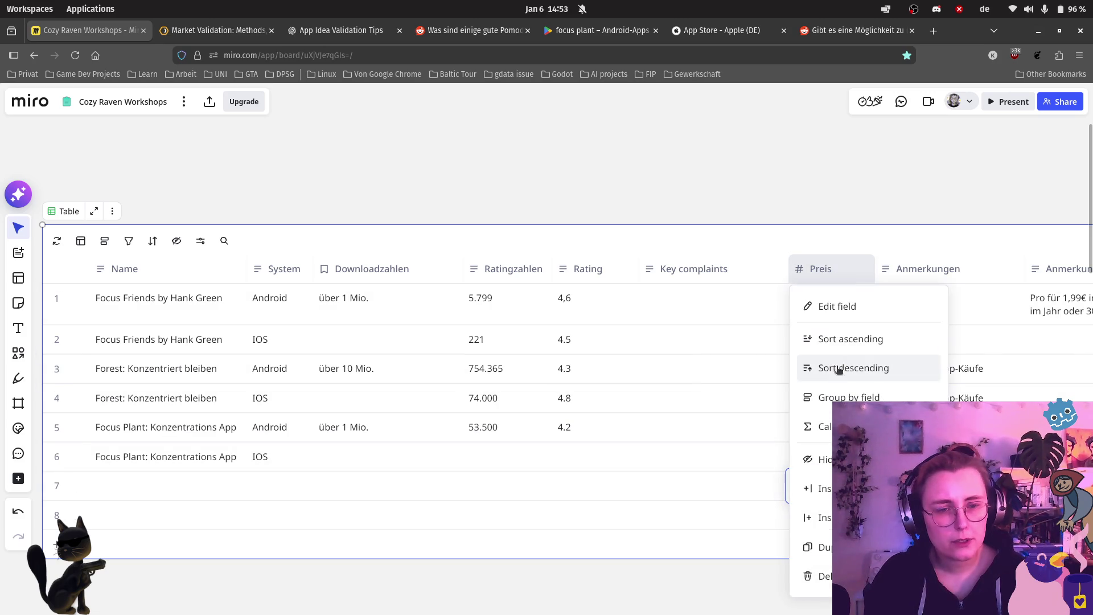
Step: Try showing the Preis values as bars and save the field settings
left_click(850, 273)
left_click(849, 274)
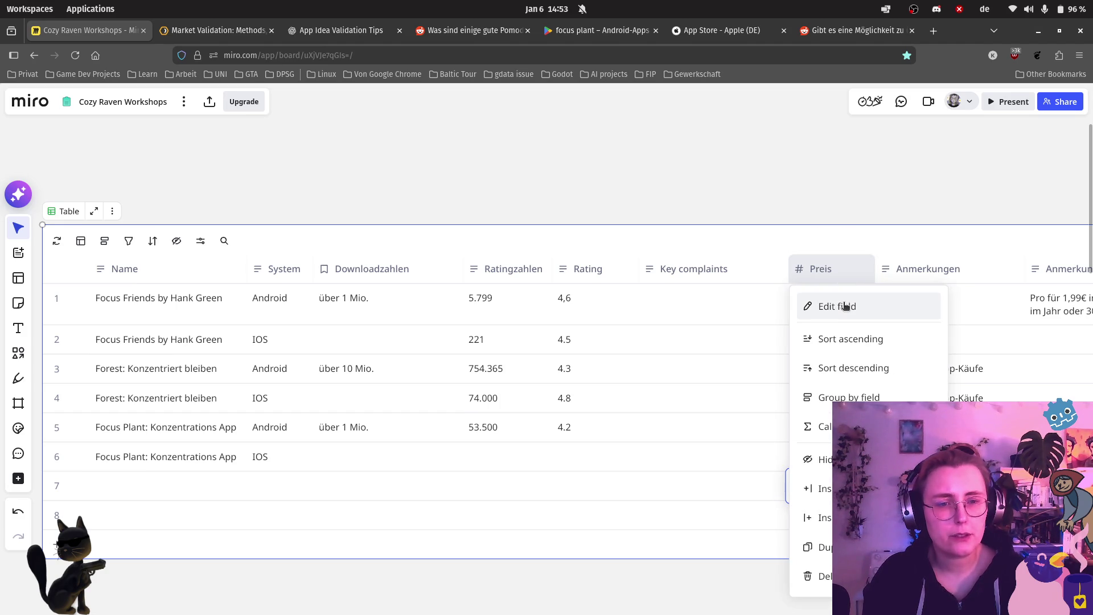
left_click(845, 306)
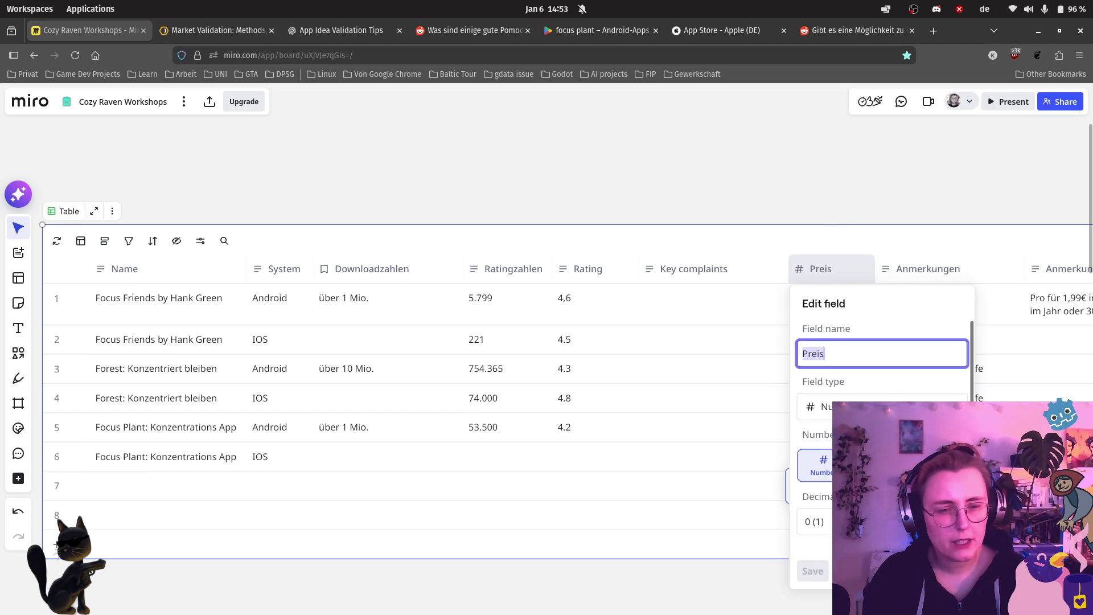
scroll(871, 456, "down", 5)
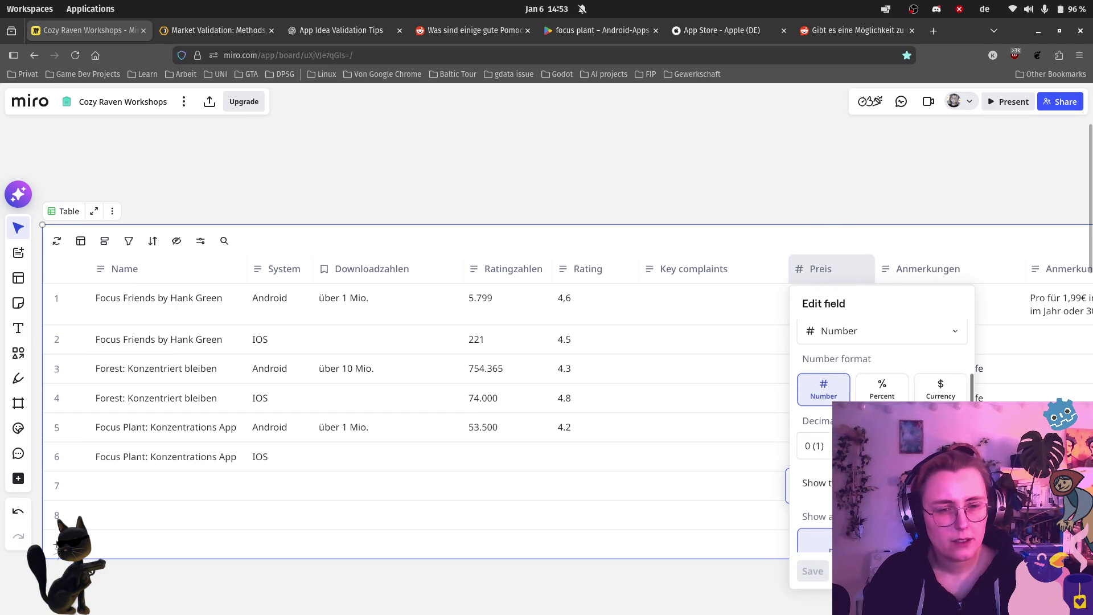
scroll(859, 456, "down", 3)
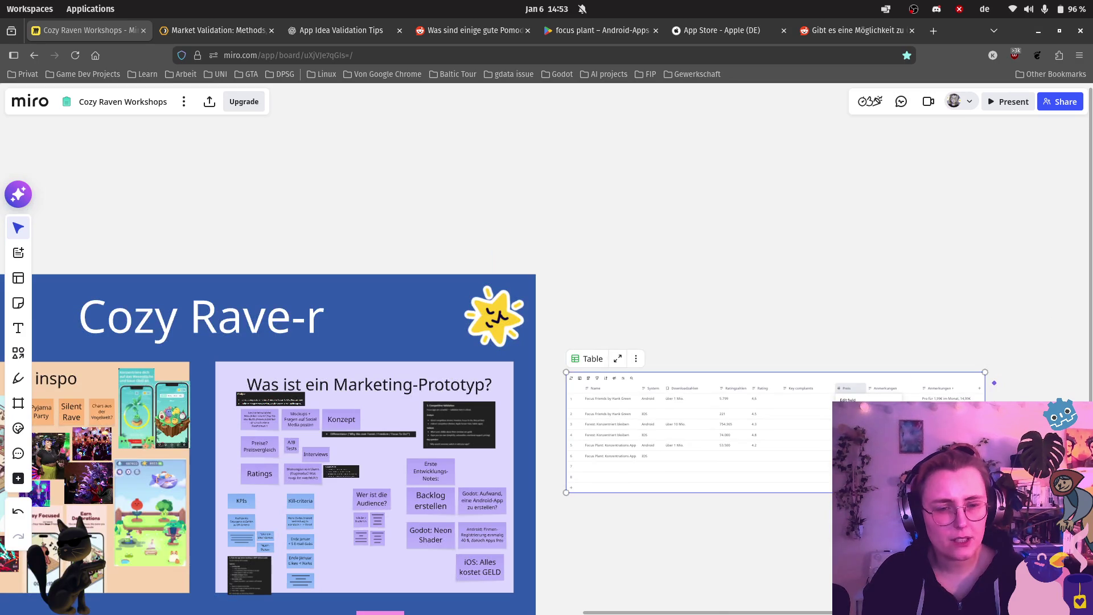
scroll(614, 467, "up", 10)
scroll(535, 422, "down", 2)
scroll(544, 372, "down", 10)
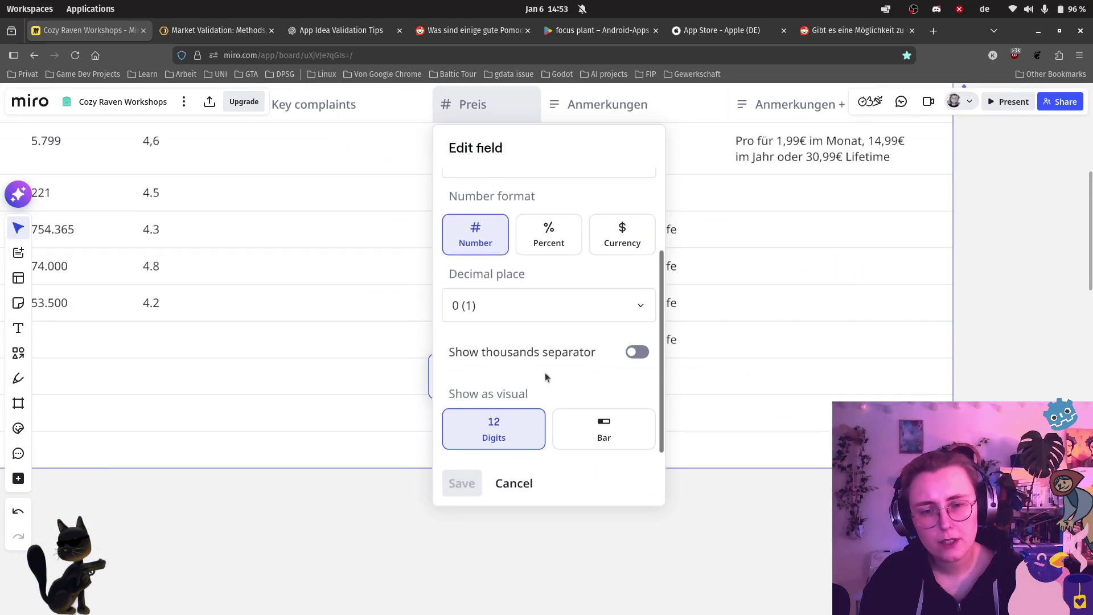
left_click(615, 445)
left_click(462, 483)
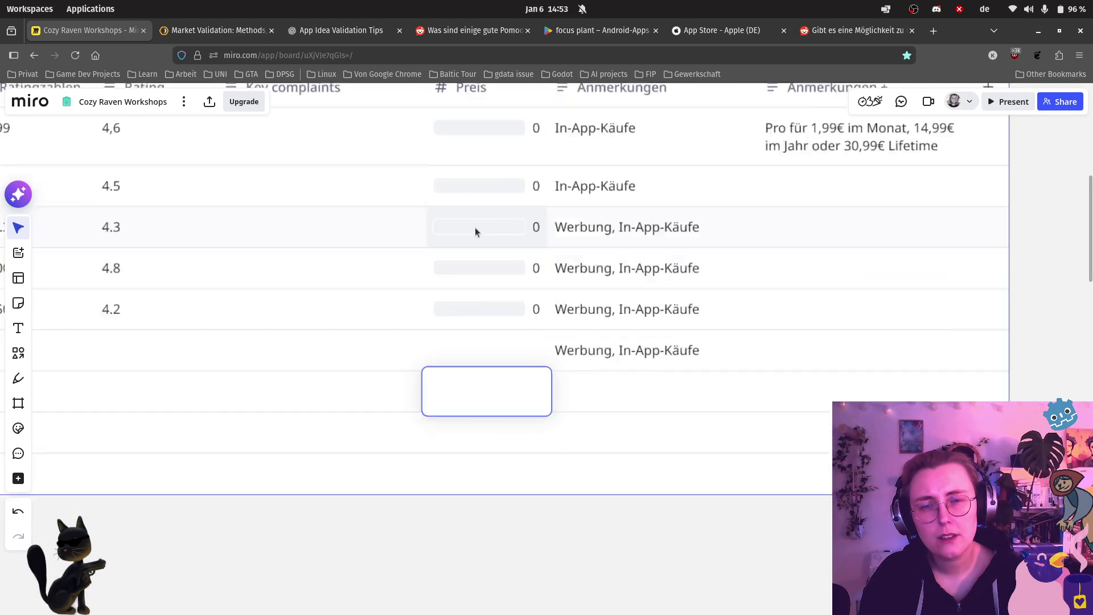
Step: Reopen the Preis field settings and switch the display back to Digits
scroll(478, 188, "down", 1)
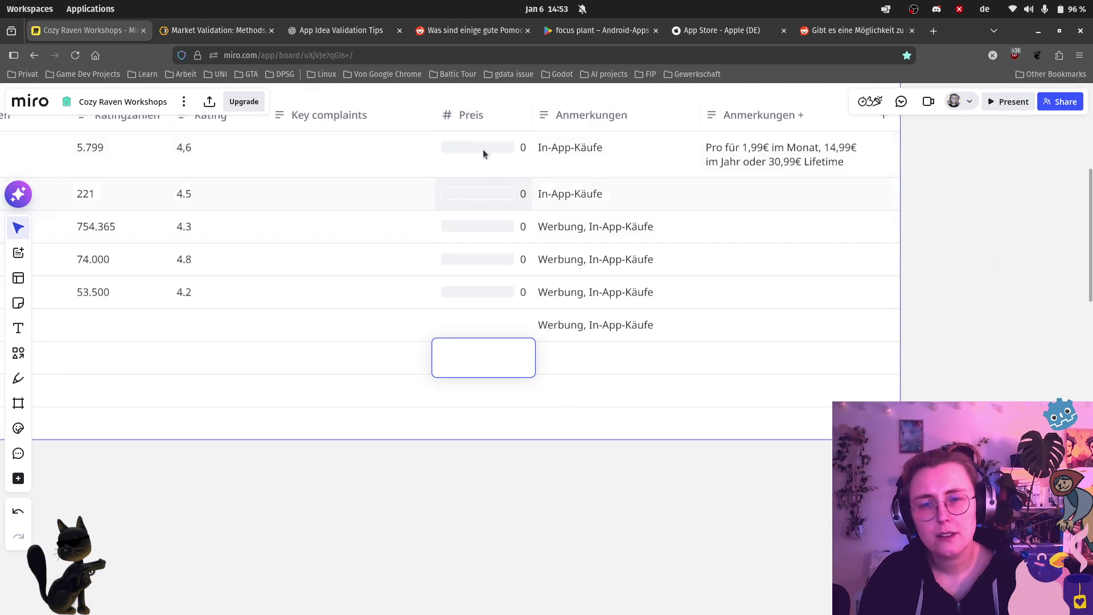
left_click(487, 112)
left_click(527, 151)
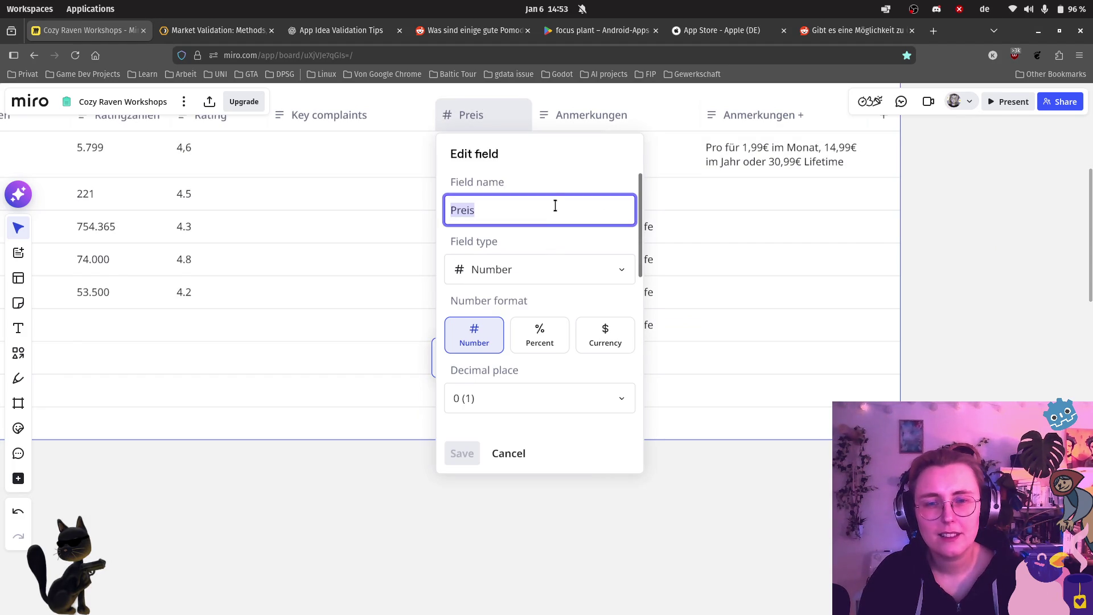
scroll(515, 292, "down", 3)
scroll(570, 370, "down", 2)
left_click(515, 393)
scroll(521, 378, "down", 3)
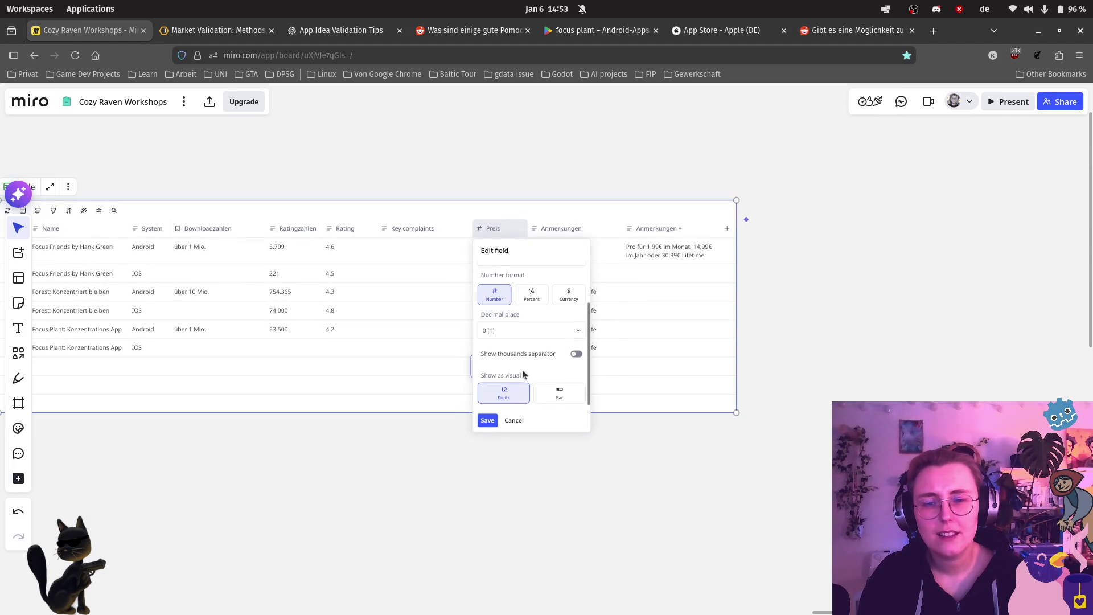
scroll(683, 430, "up", 5)
scroll(275, 236, "down", 1)
scroll(275, 237, "down", 1)
scroll(270, 244, "down", 3)
scroll(720, 355, "up", 2)
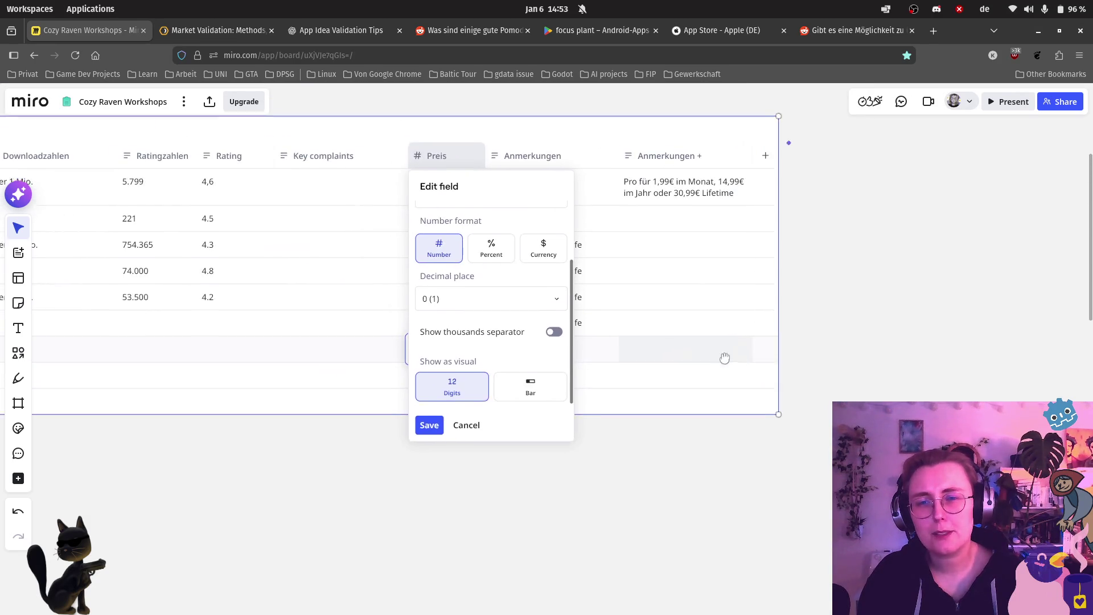
scroll(509, 233, "up", 3)
scroll(504, 211, "up", 1)
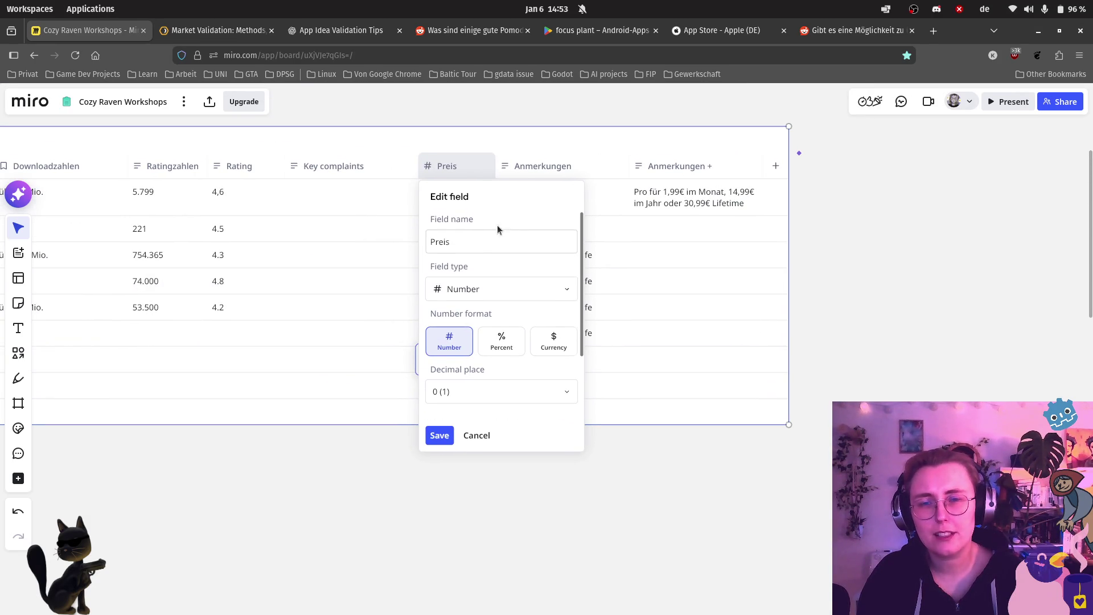
Step: Set the Preis number format to Currency in Euro (EUR) and save it
left_click(556, 346)
scroll(505, 342, "down", 2)
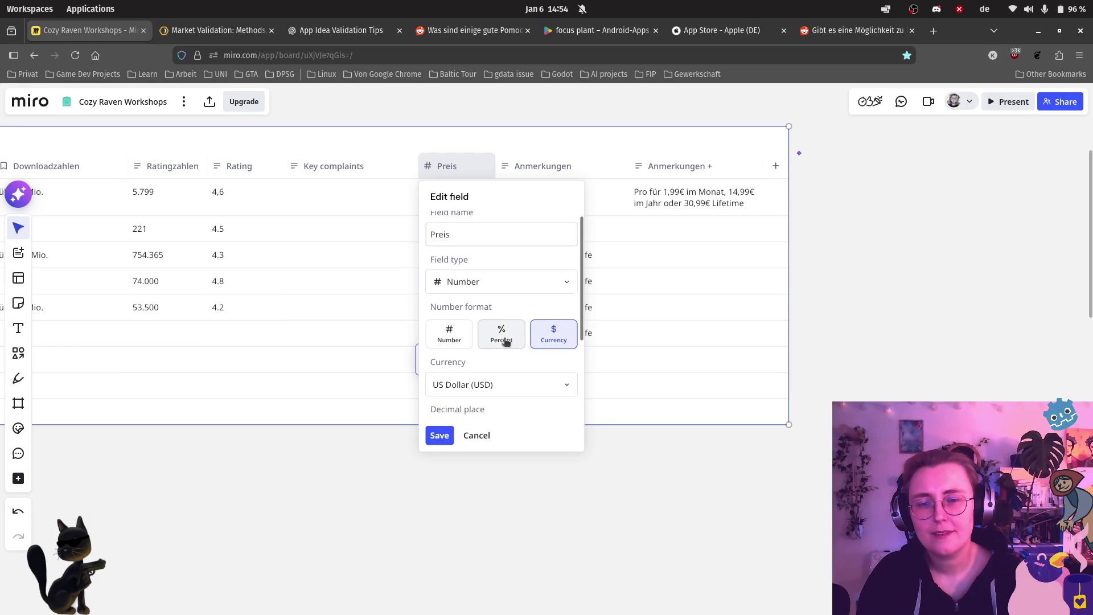
scroll(503, 348, "down", 2)
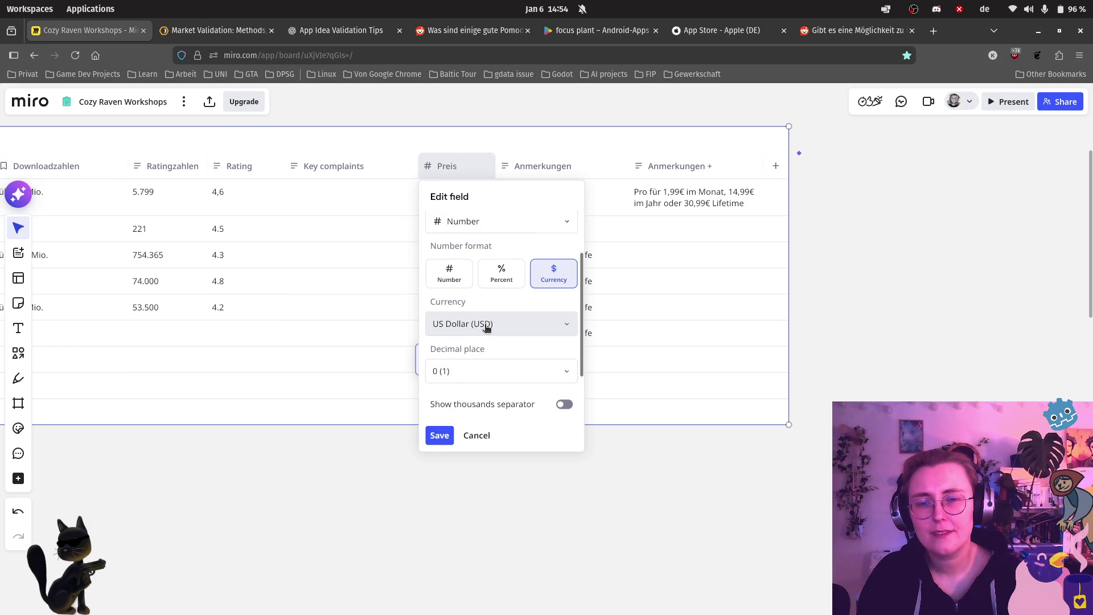
left_click(487, 325)
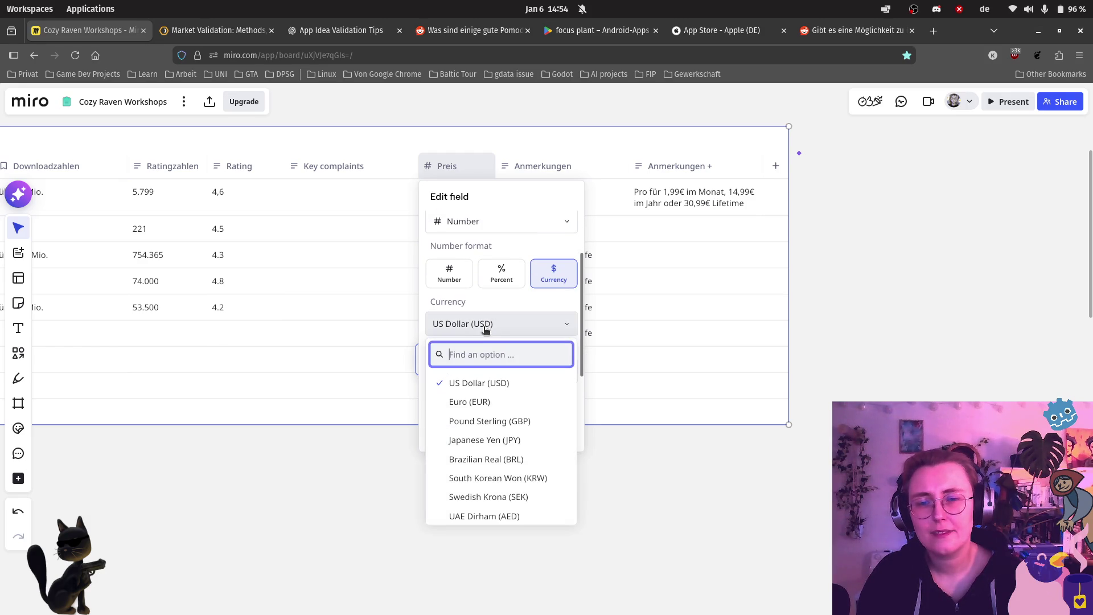
left_click(472, 401)
left_click(447, 431)
scroll(443, 200, "up", 2)
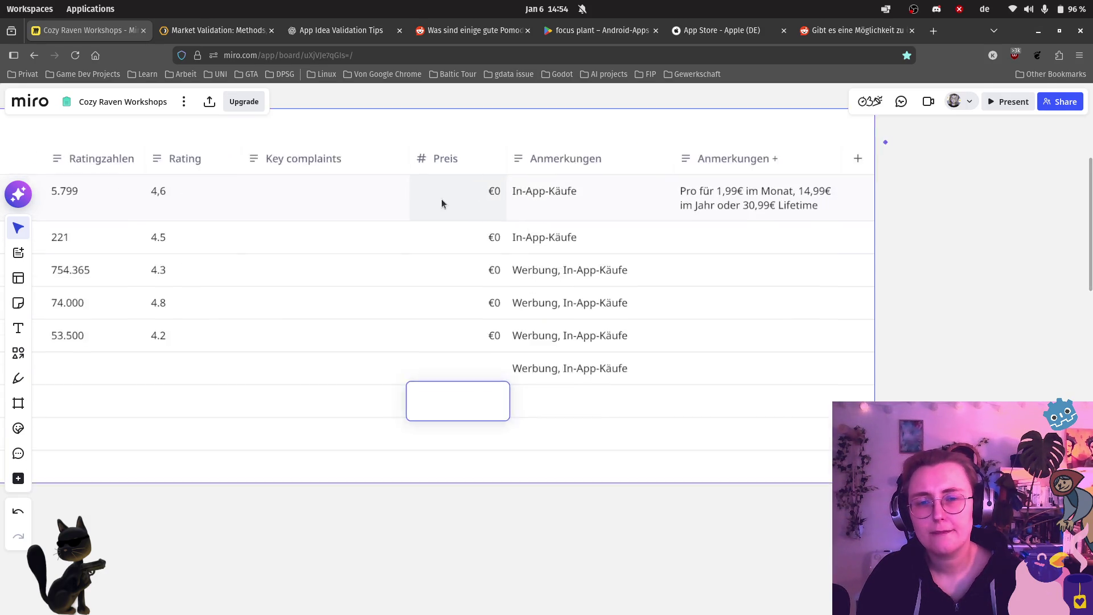
scroll(442, 197, "up", 2)
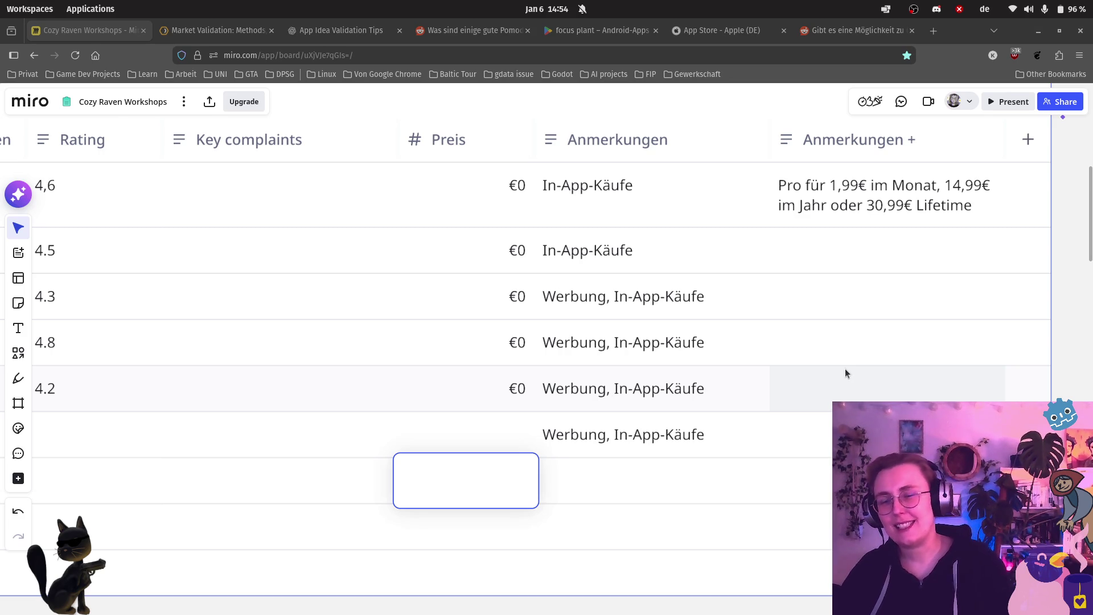
scroll(779, 349, "down", 3)
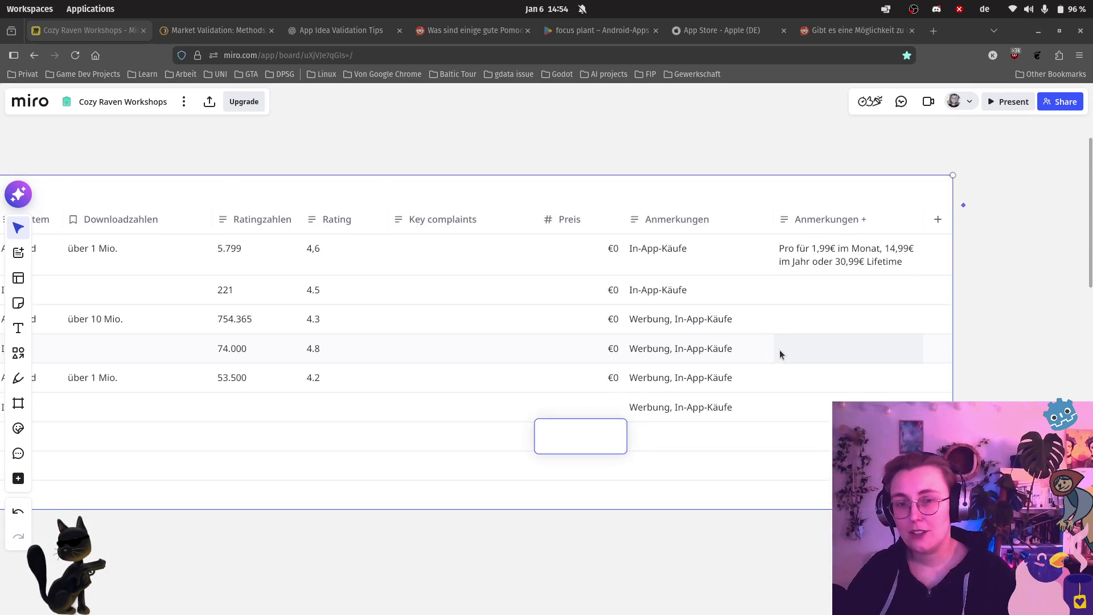
scroll(780, 350, "down", 10)
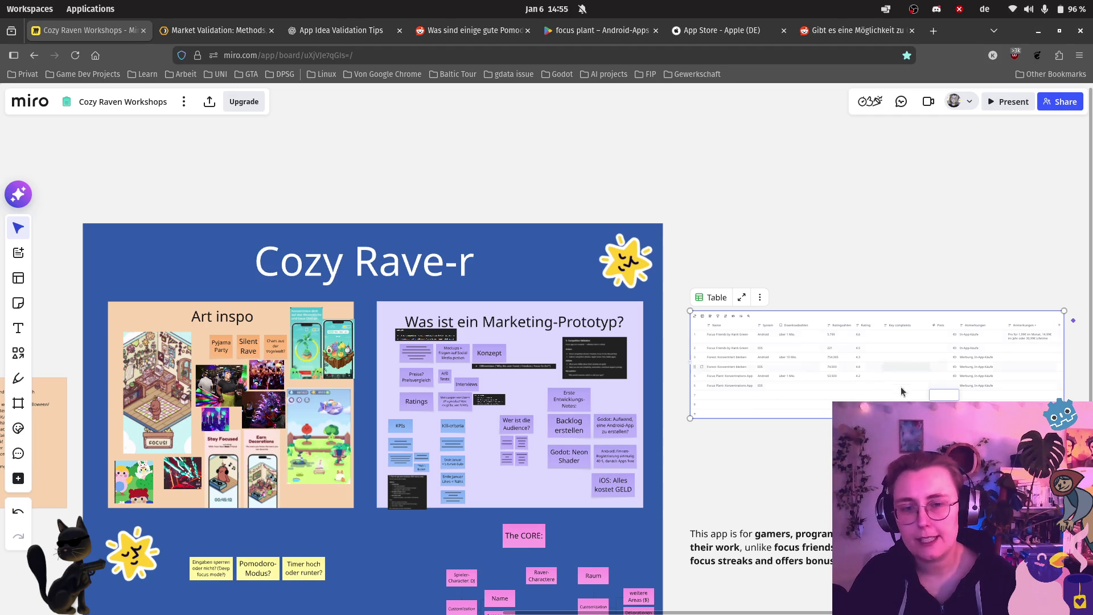
scroll(927, 342, "up", 5)
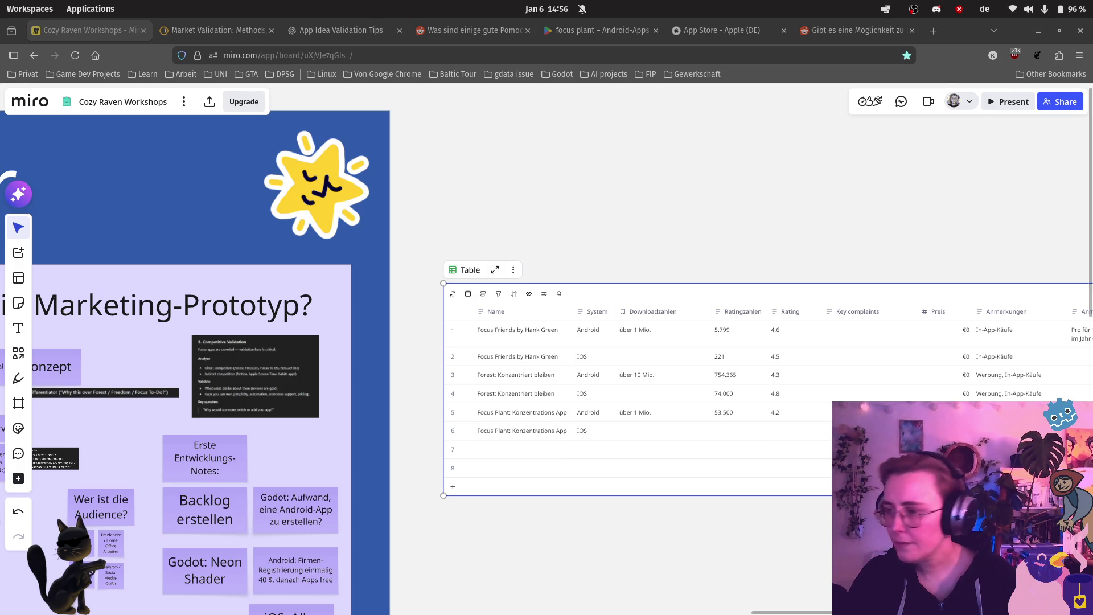
Step: Enter 0 in the Focus Plant iOS Preis cell so it reads €0
mouse_move(20, 403)
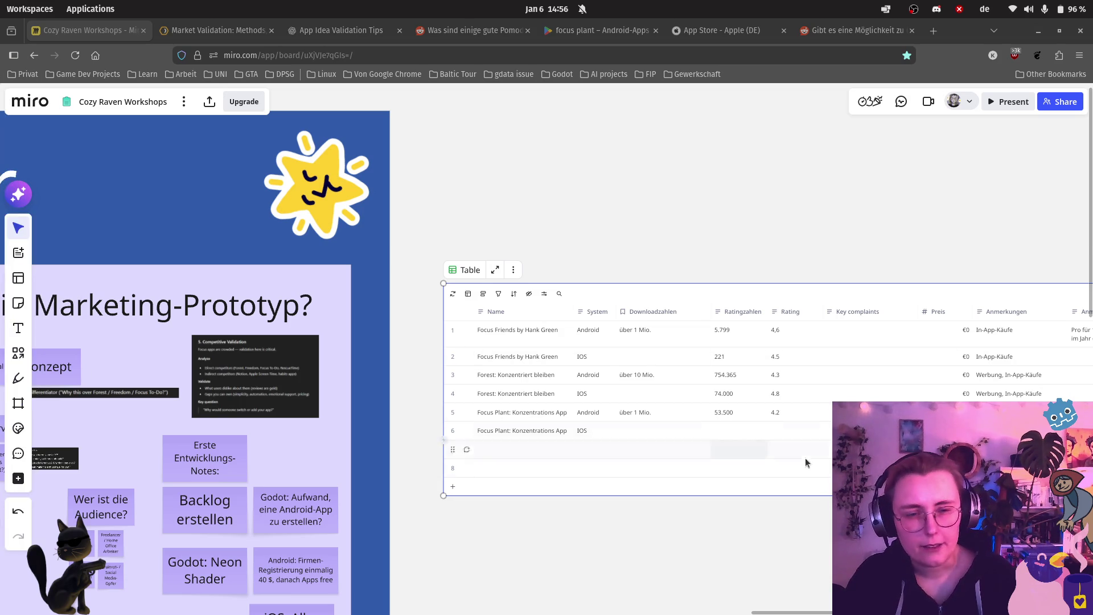
scroll(802, 450, "up", 3)
scroll(800, 405, "up", 2)
mouse_move(563, 390)
left_mouse_down()
mouse_move(249, 467)
mouse_move(228, 462)
mouse_move(456, 373)
mouse_move(739, 408)
left_mouse_up()
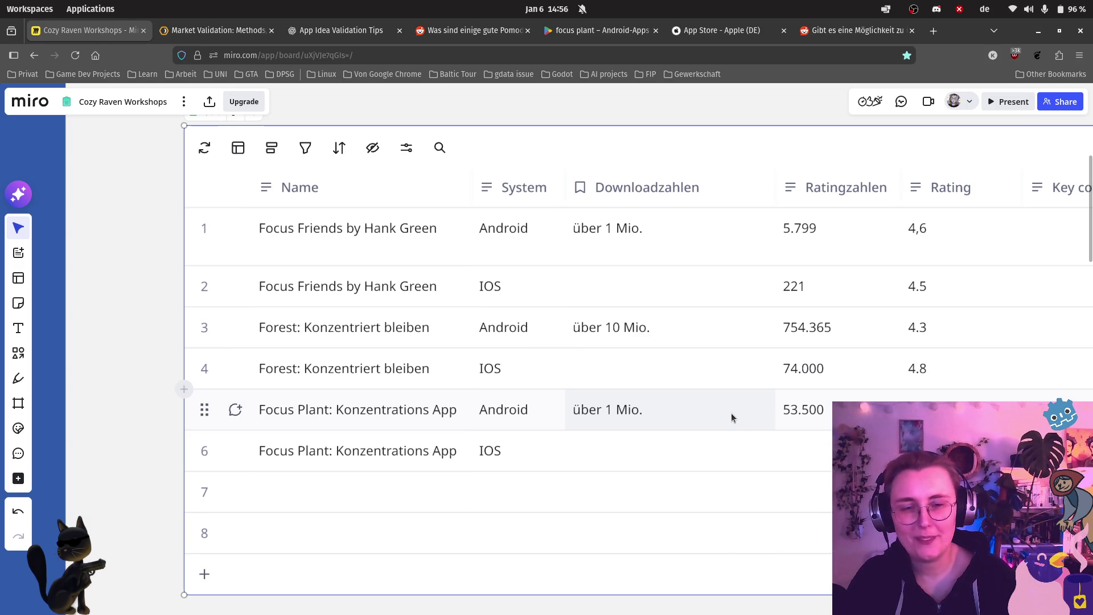
scroll(726, 429, "right", 10)
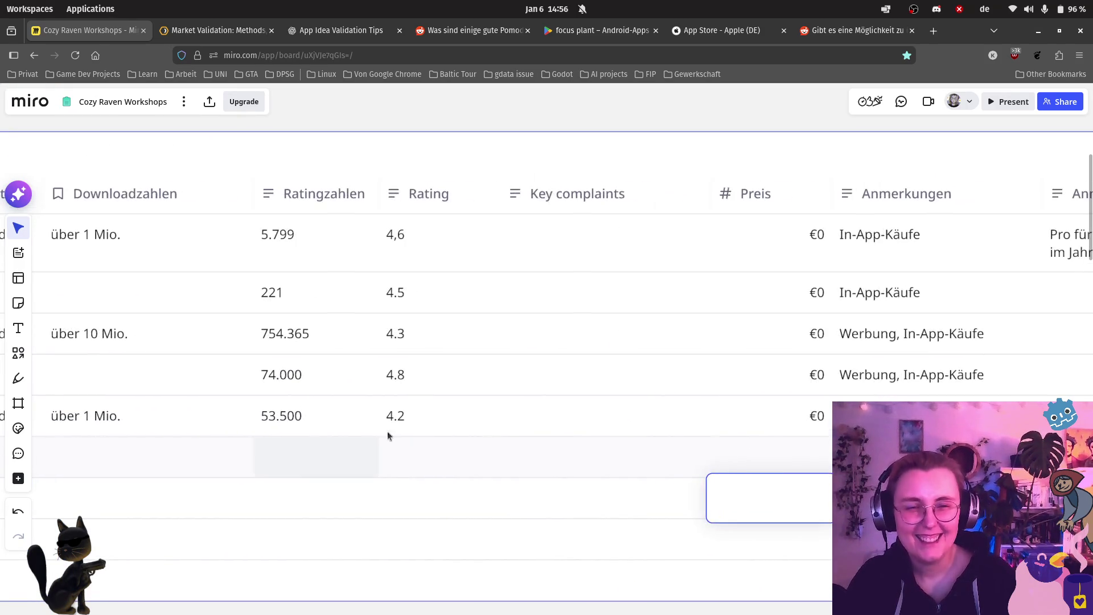
left_click(752, 450)
type("0")
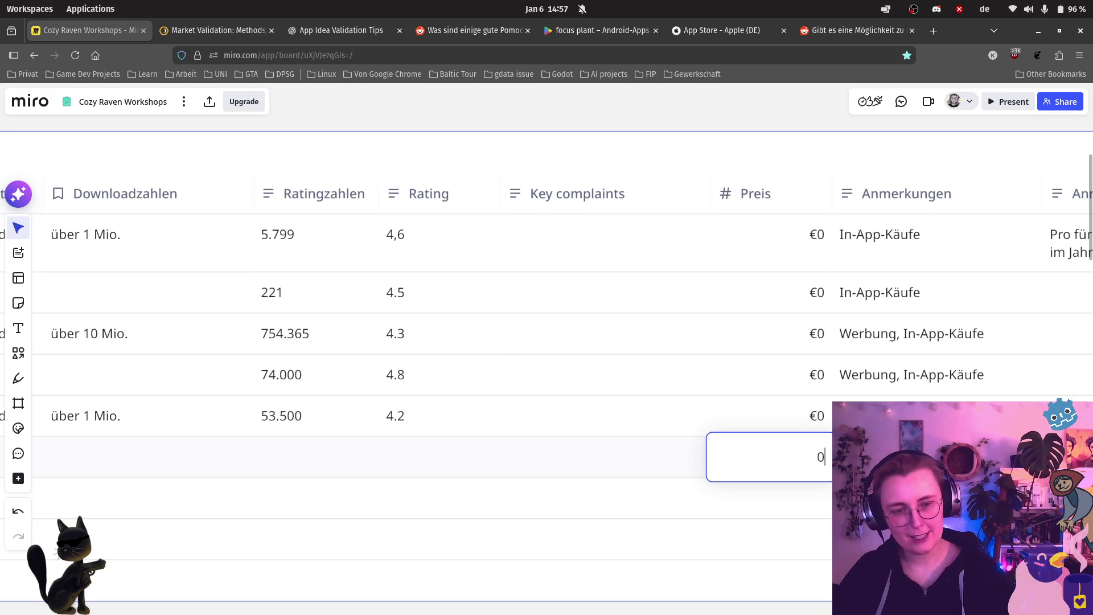
left_click(578, 485)
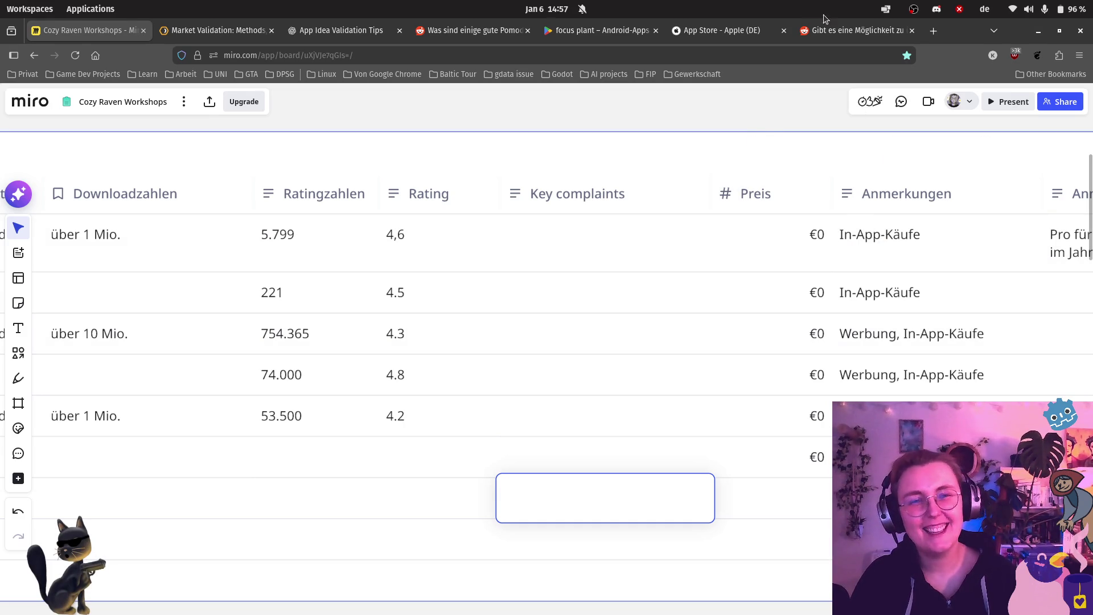
mouse_move(829, 29)
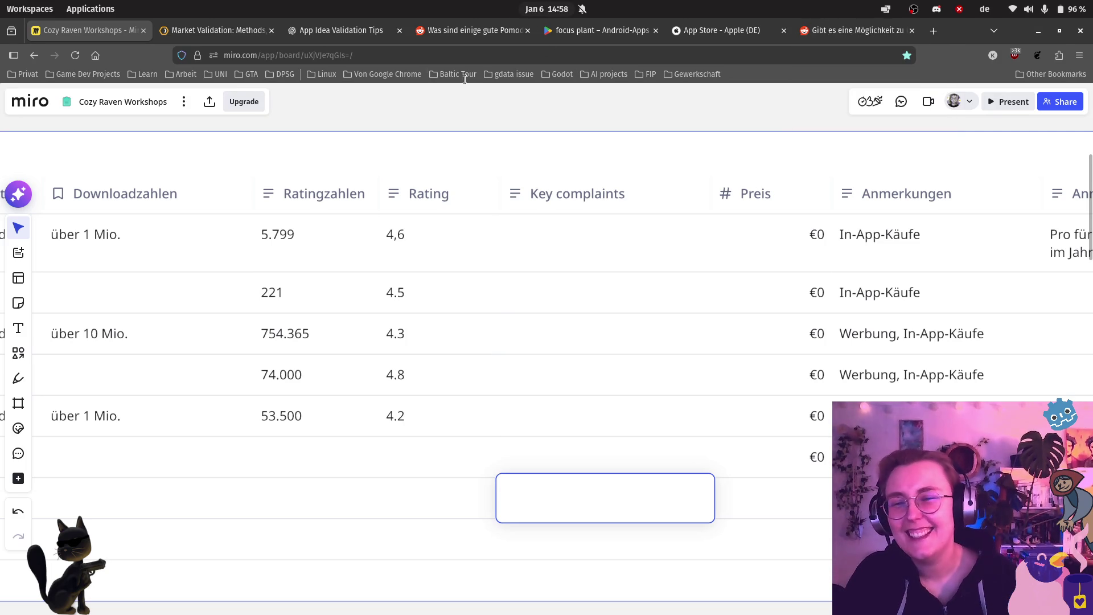
Step: Switch from the Miro board to the 'App Store - Apple (DE)' browser tab
scroll(352, 379, "left", 3)
scroll(359, 497, "left", 3)
scroll(359, 497, "left", 4)
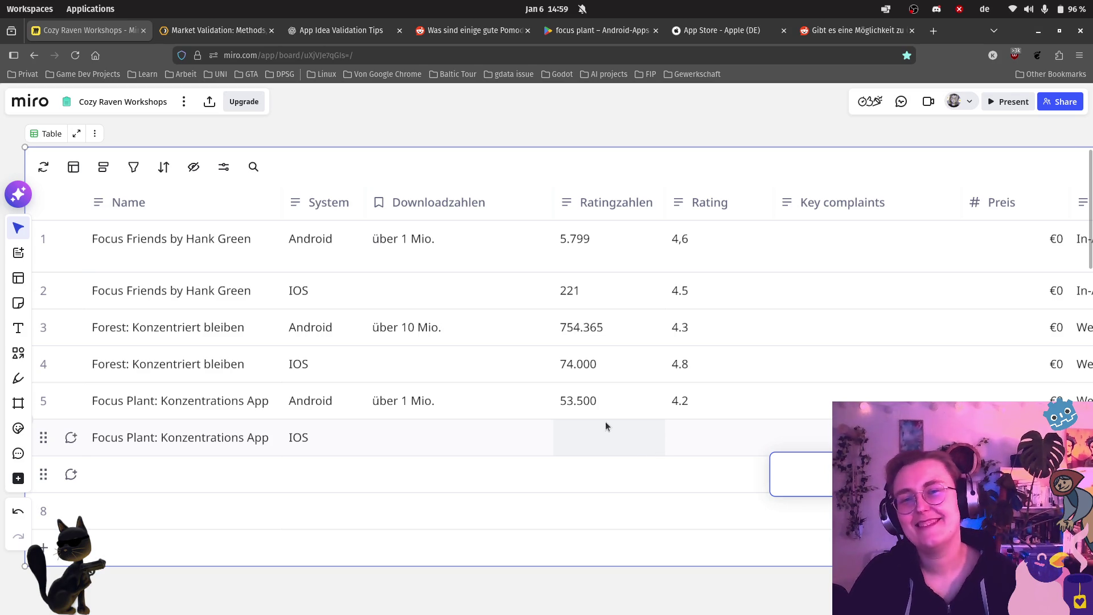
scroll(615, 443, "down", 1)
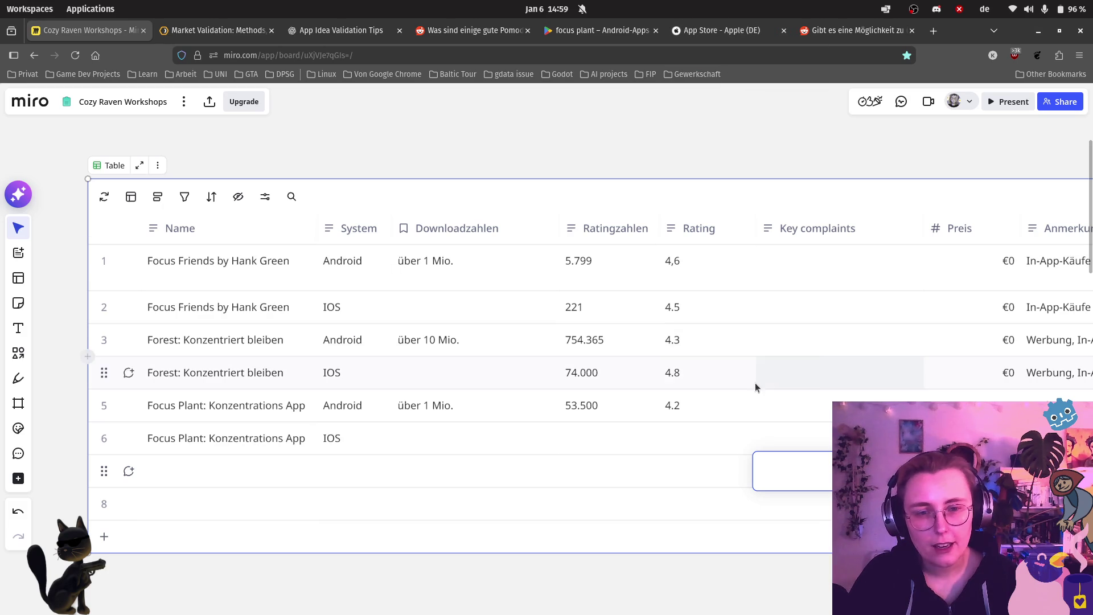
left_click(741, 32)
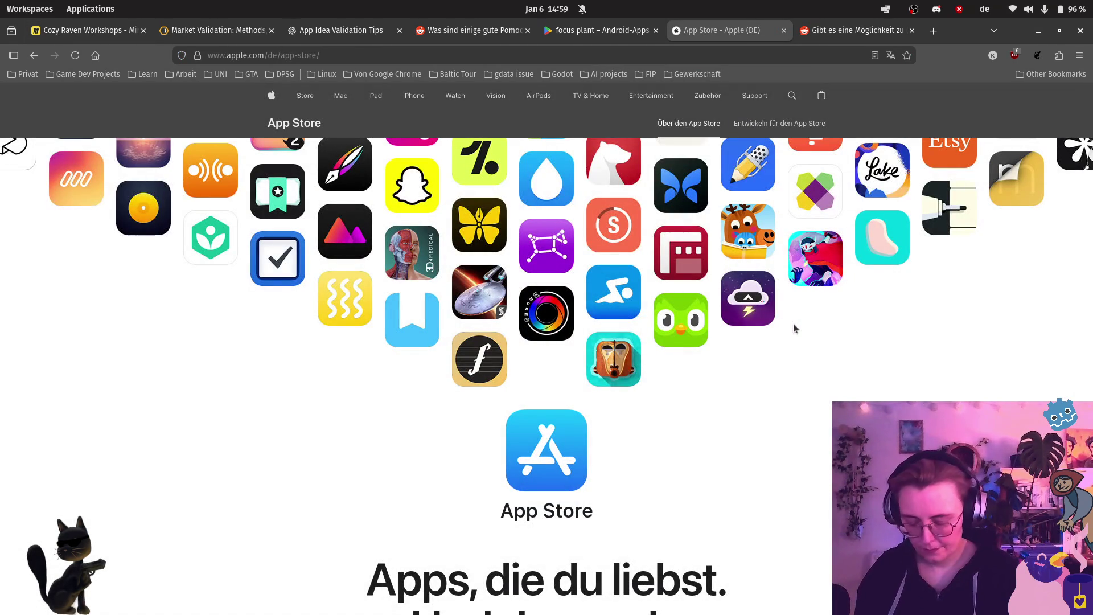
Step: Find Focus Plant: Konzentration's 2649 App Store ratings and select its iOS Ratingzahlen cell in Miro
scroll(793, 324, "down", 10)
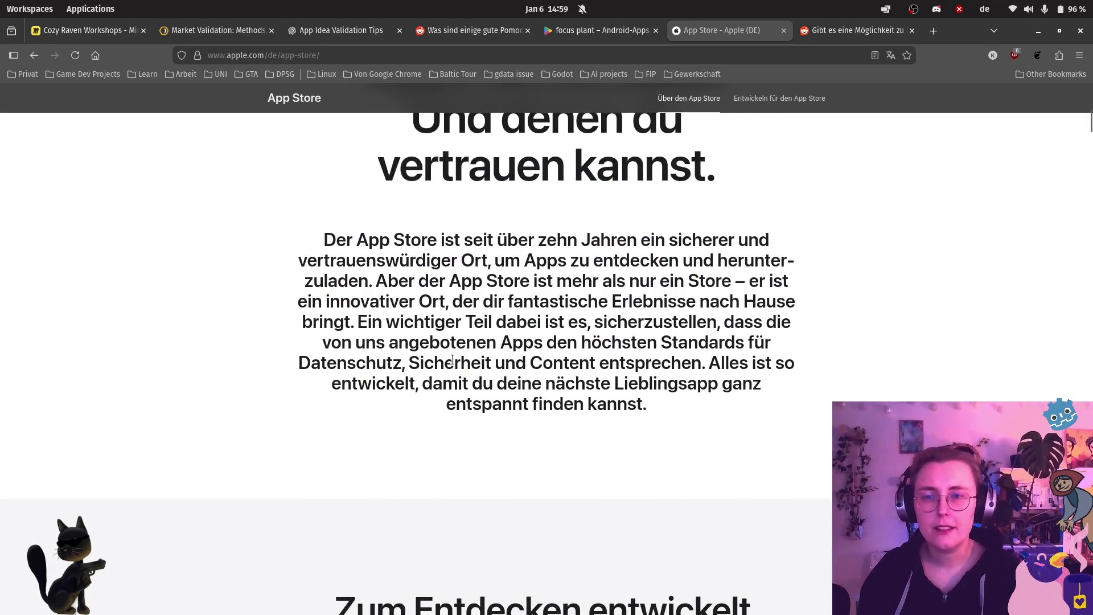
scroll(457, 357, "up", 5)
right_click(206, 406)
key("Escape")
scroll(826, 194, "up", 3)
left_click(793, 97)
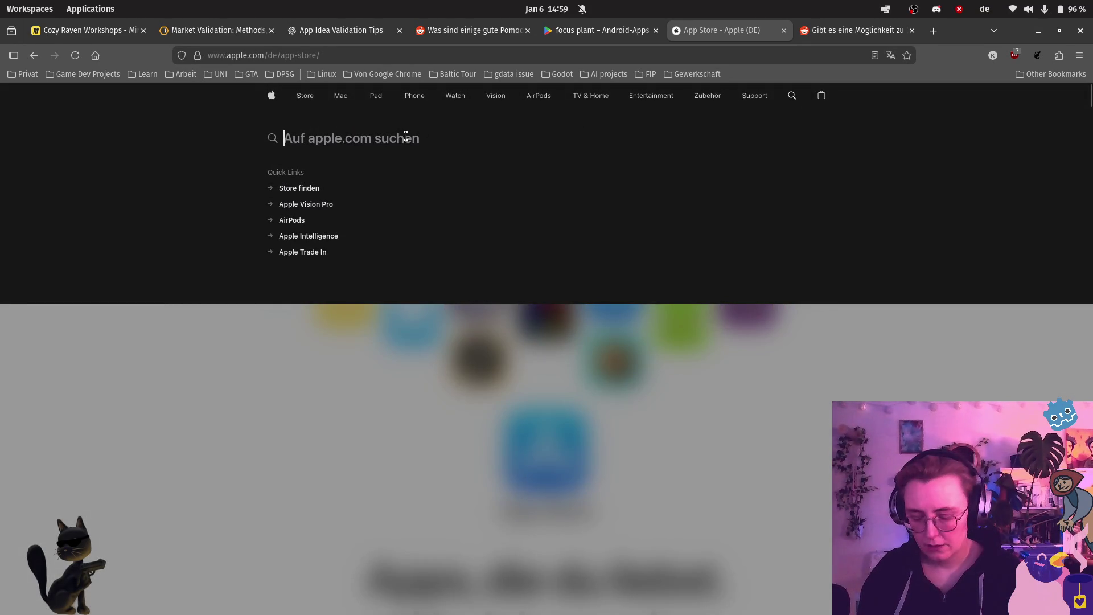
type("focus plant")
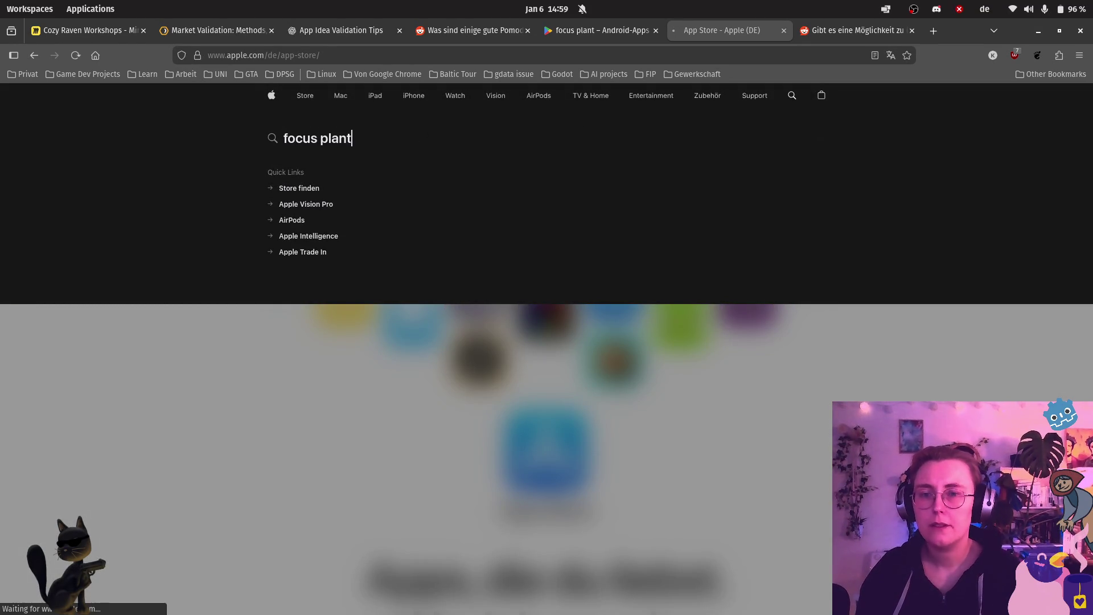
key("Return")
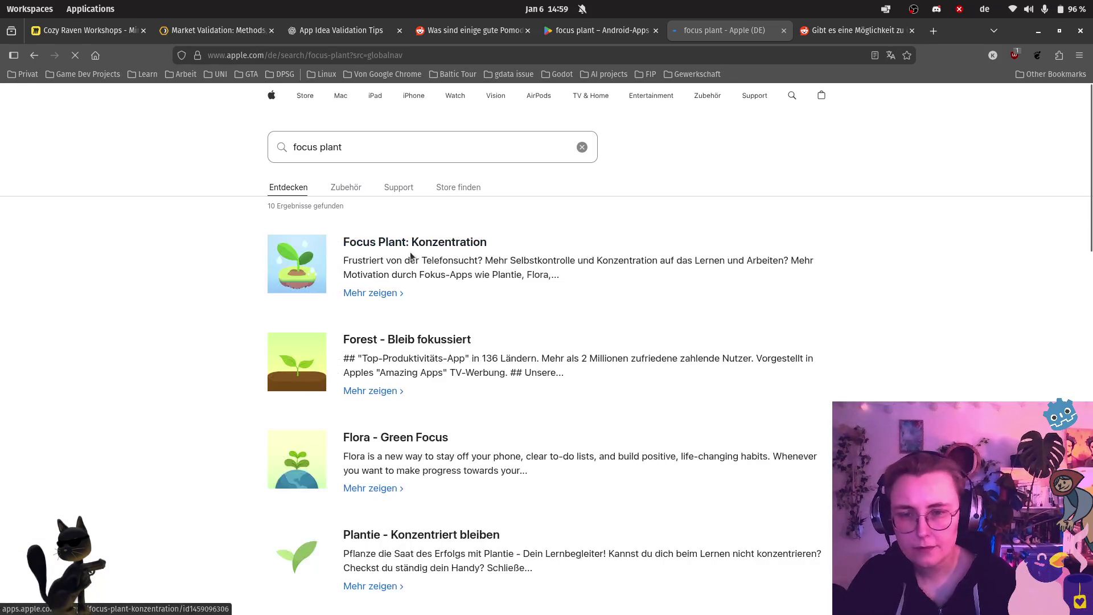
left_click(412, 245)
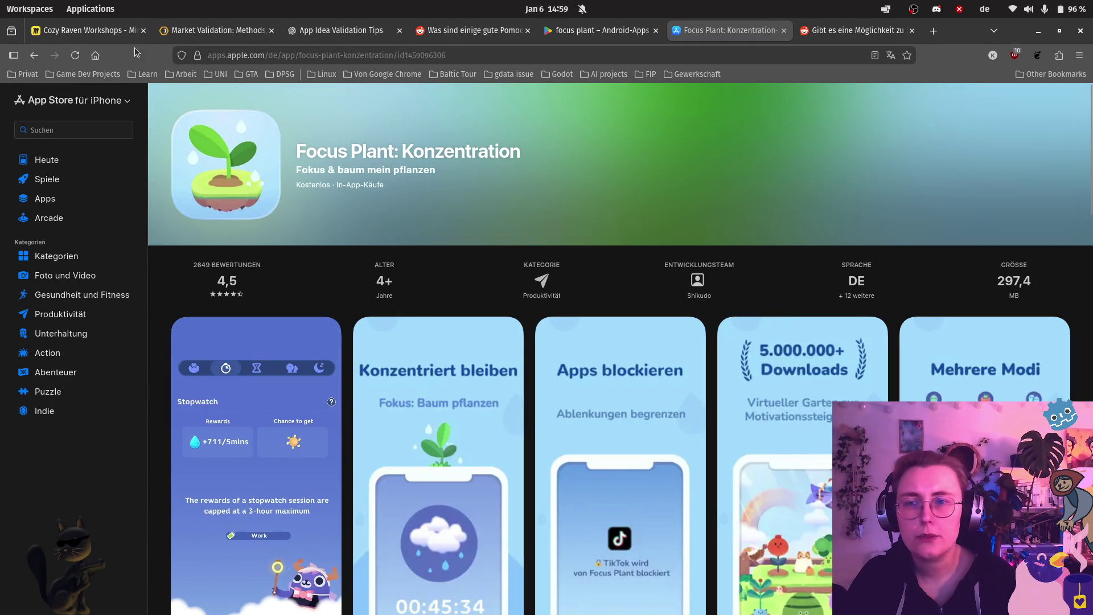
left_click(86, 30)
left_click(575, 438)
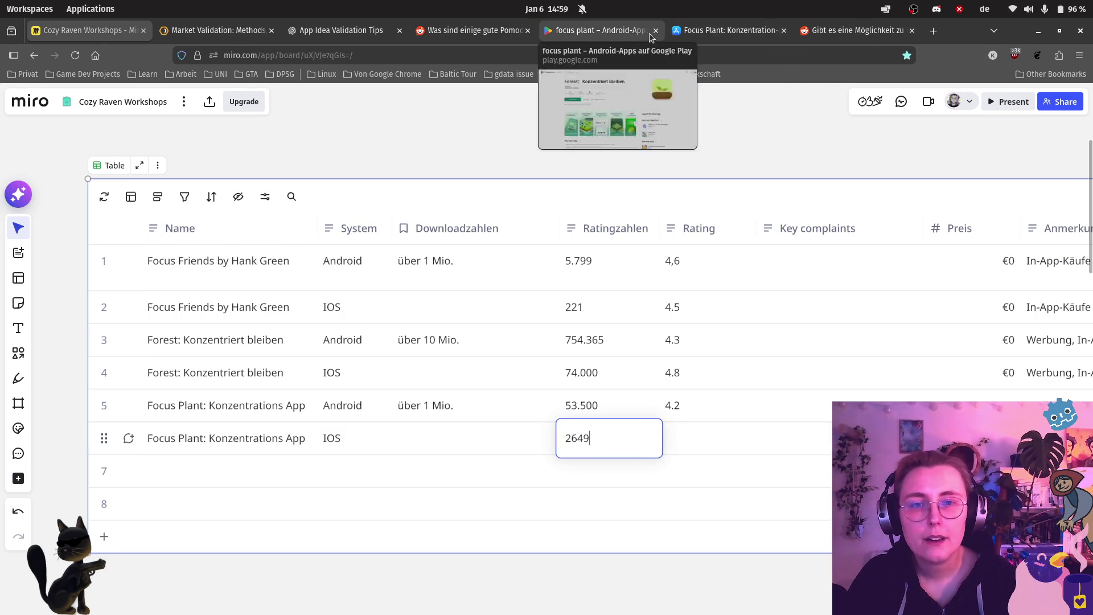
Step: Check the 4,5 App Store rating and enter 4.5 in the Focus Plant iOS Rating cell
left_click(696, 33)
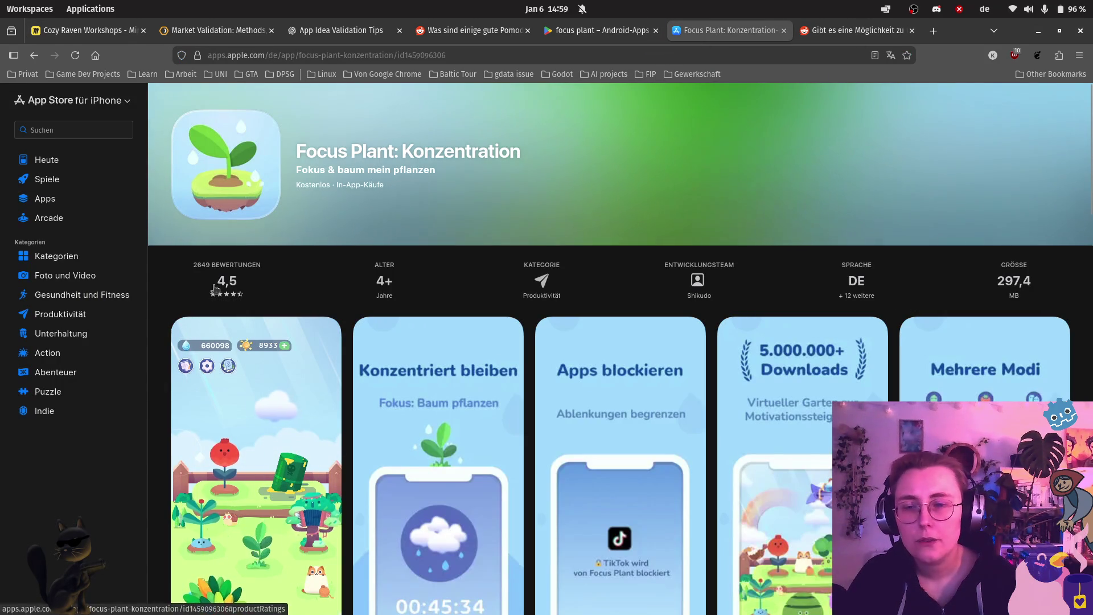
left_click(57, 33)
left_click(714, 444)
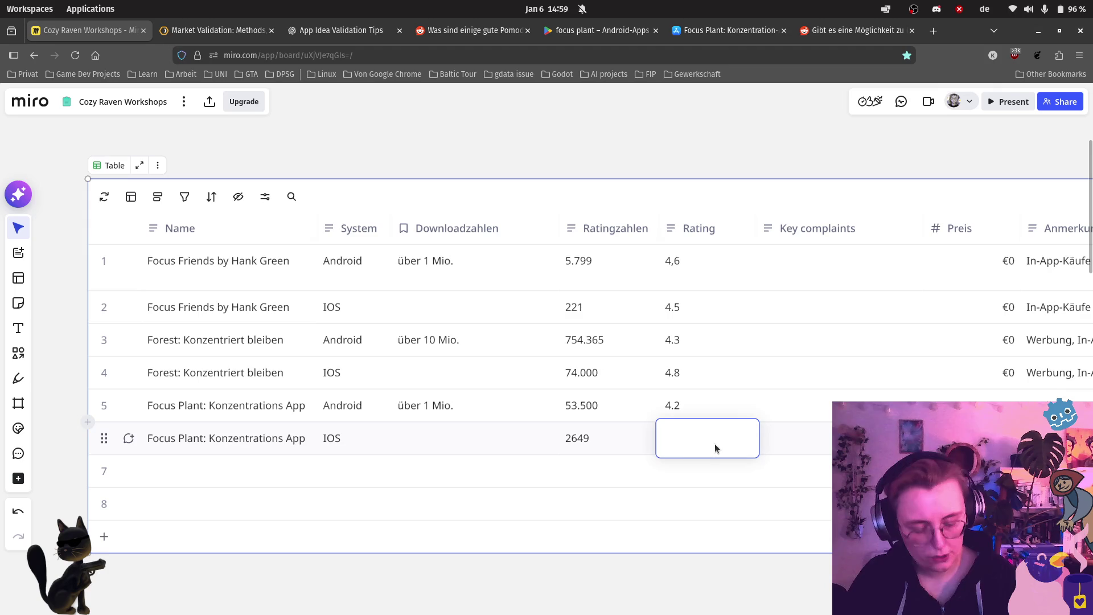
type("4.5")
left_click(702, 229)
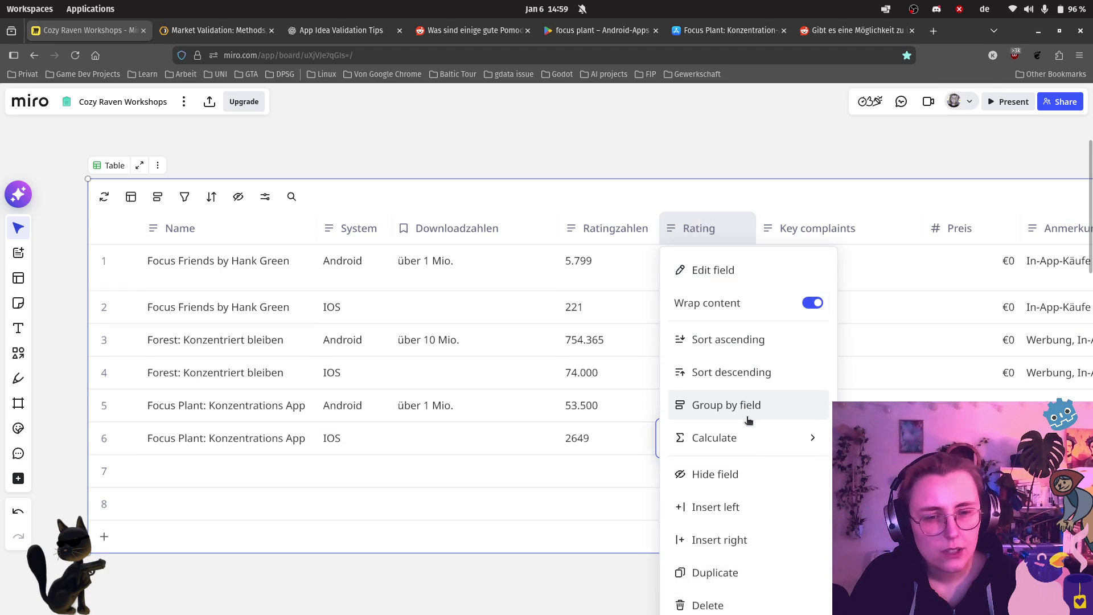
Step: Make Rating a Number field shown as bars with maximum 5 and conditional colours on
left_click(767, 270)
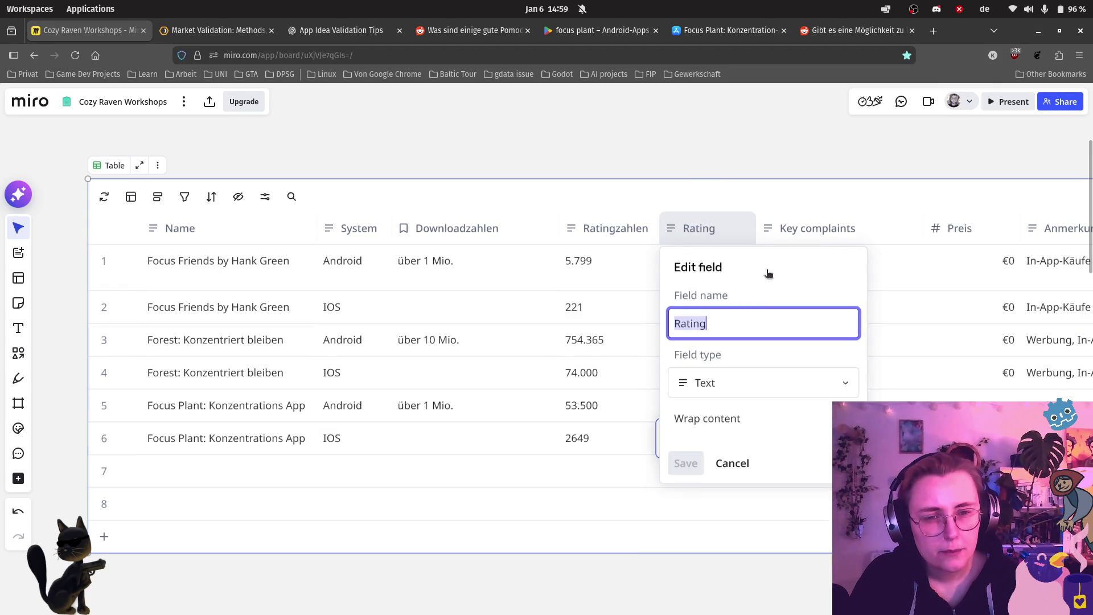
left_click(760, 387)
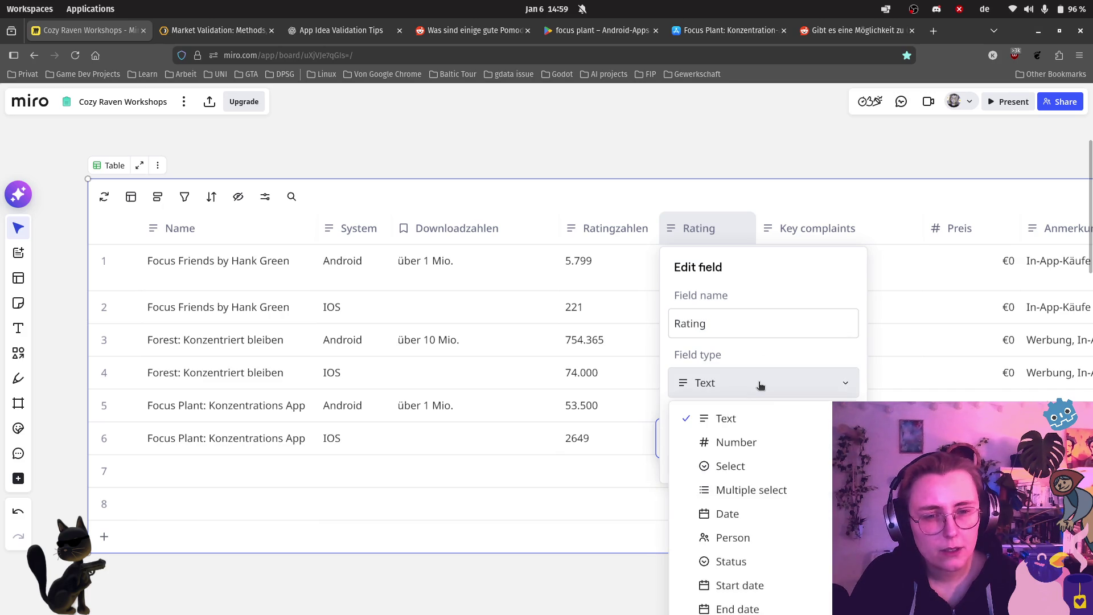
left_click(756, 447)
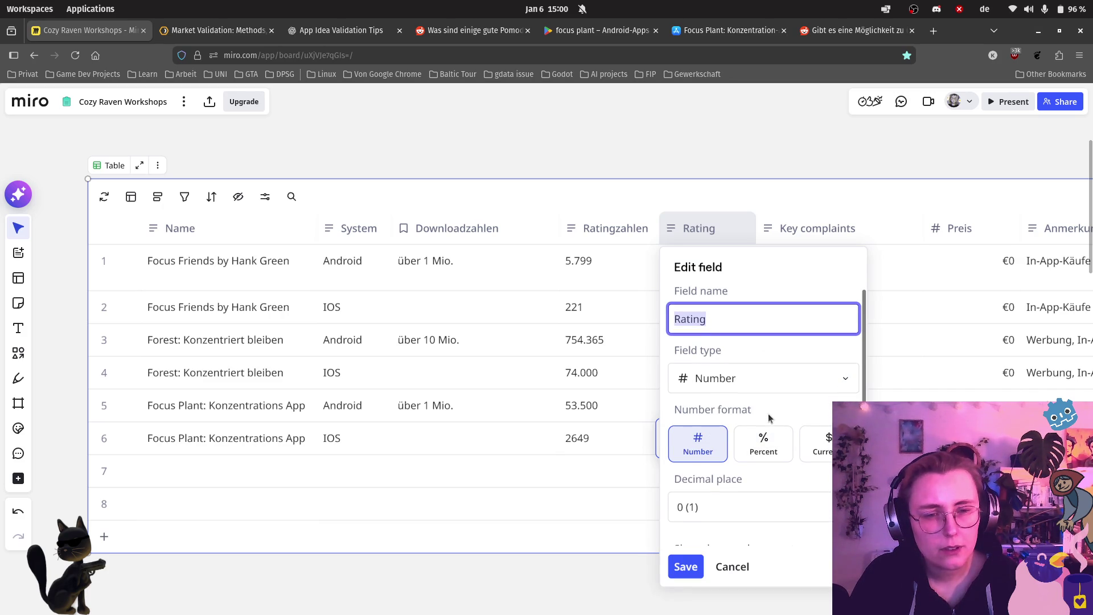
scroll(796, 473, "down", 3)
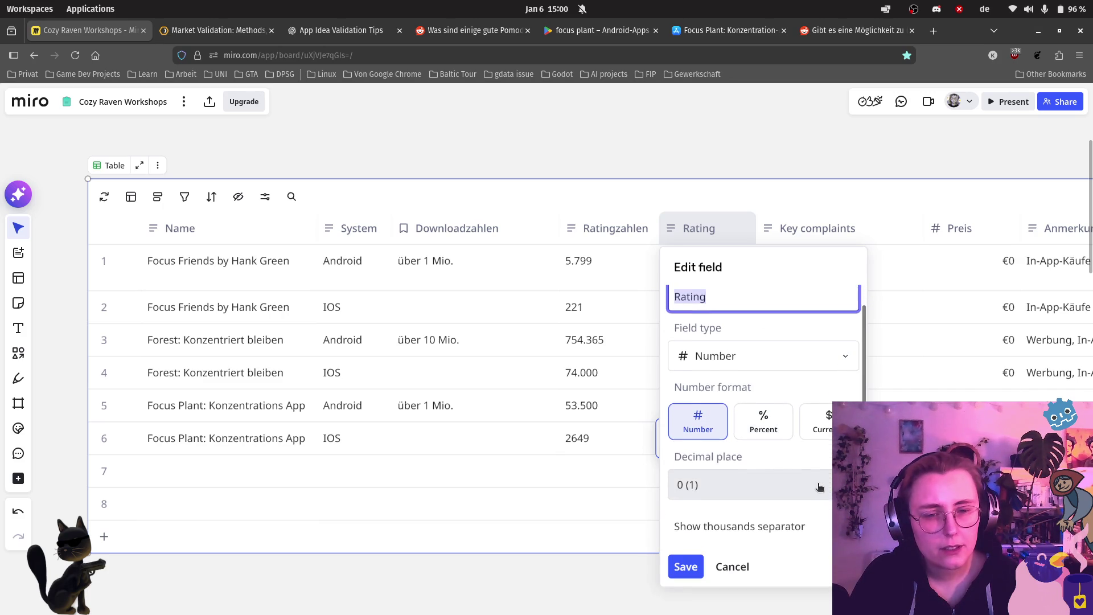
scroll(829, 467, "down", 5)
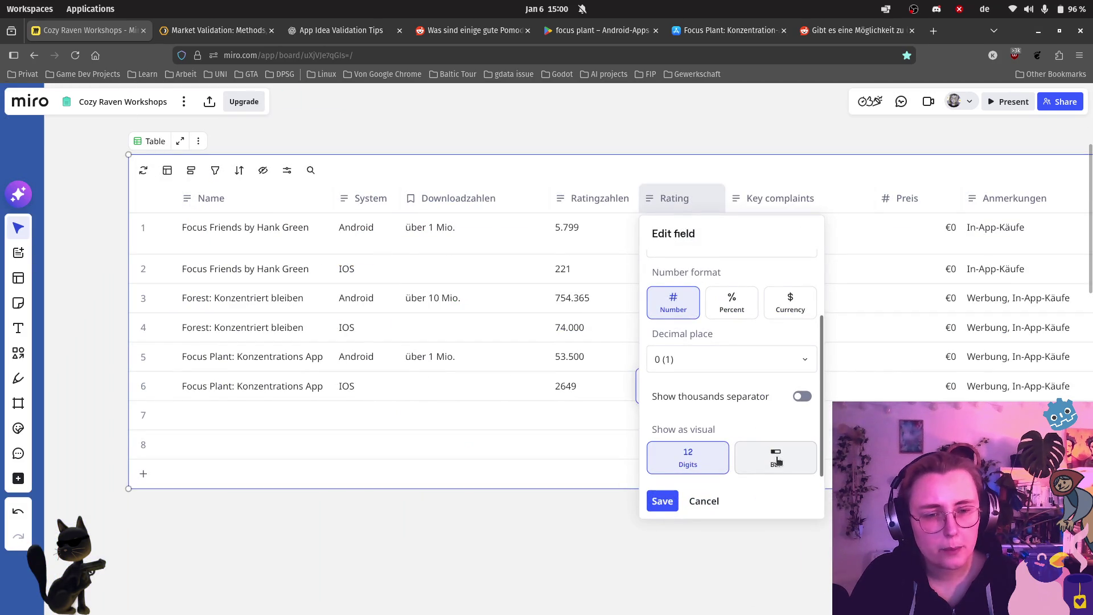
left_click(777, 461)
scroll(768, 405, "down", 4)
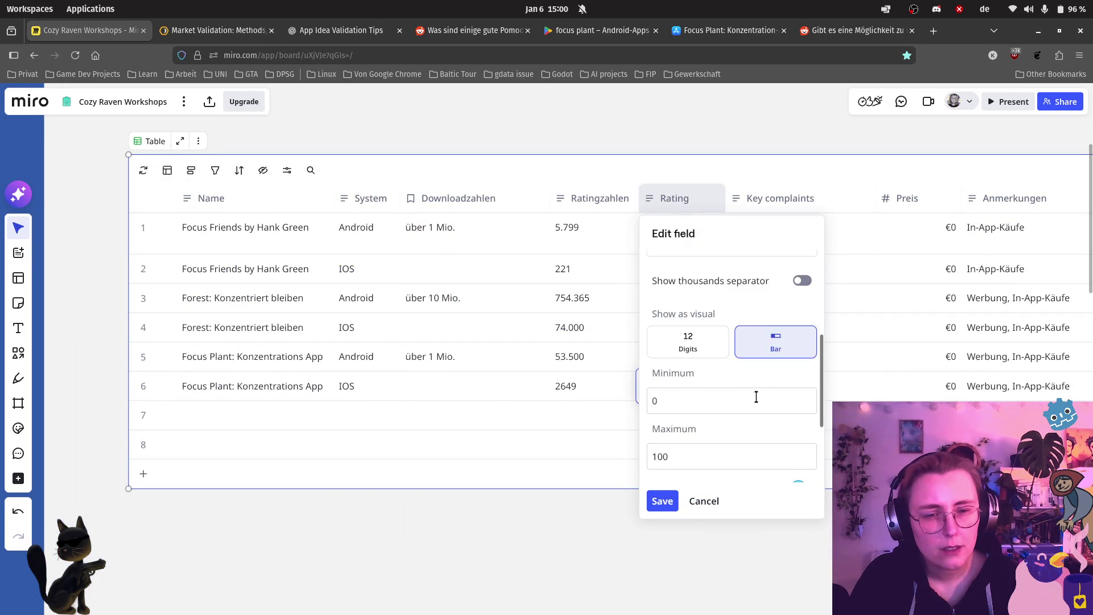
scroll(759, 398, "down", 1)
left_click(721, 416)
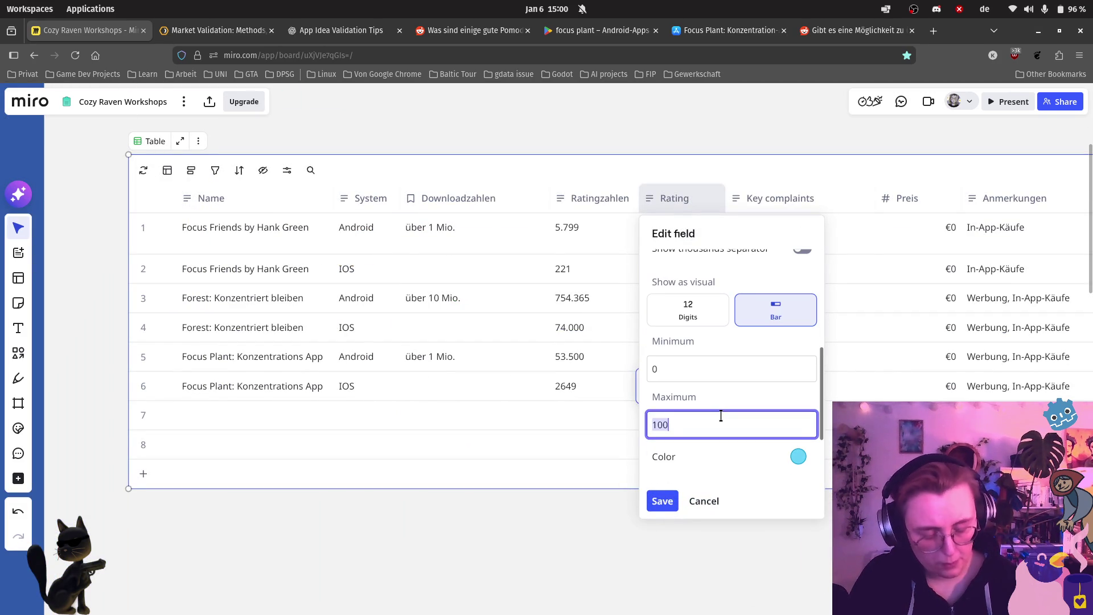
type("5")
scroll(766, 446, "up", 3)
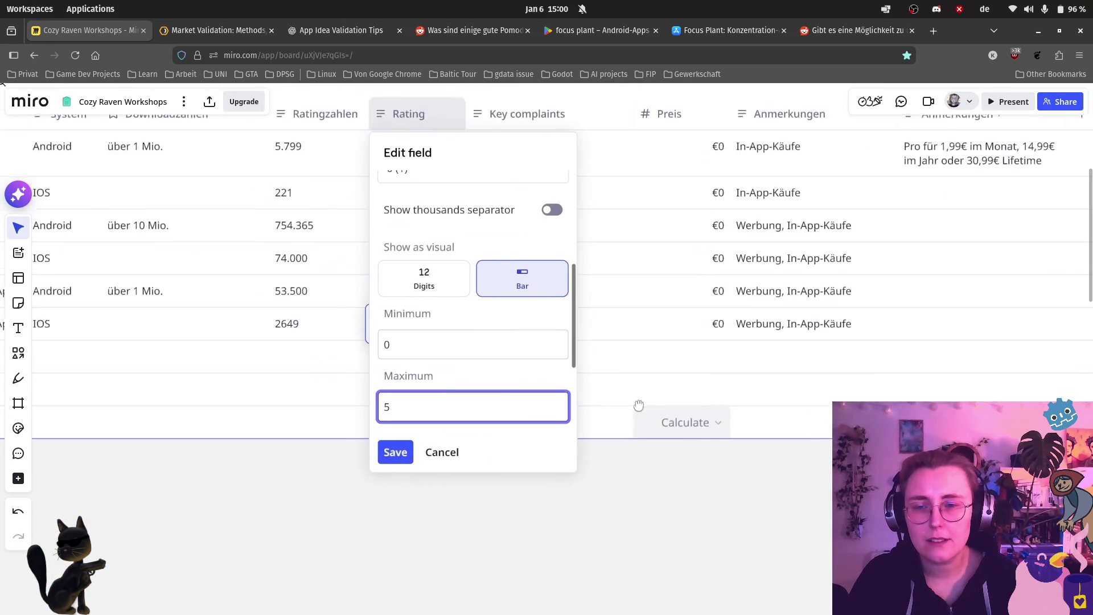
left_click_drag(578, 313, 577, 370)
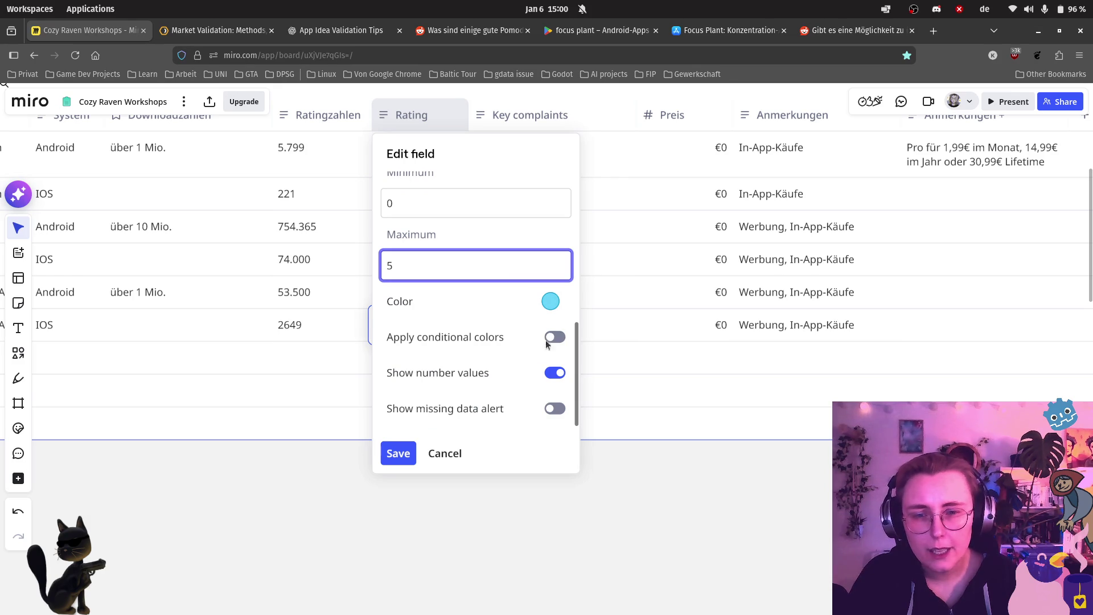
left_click(555, 337)
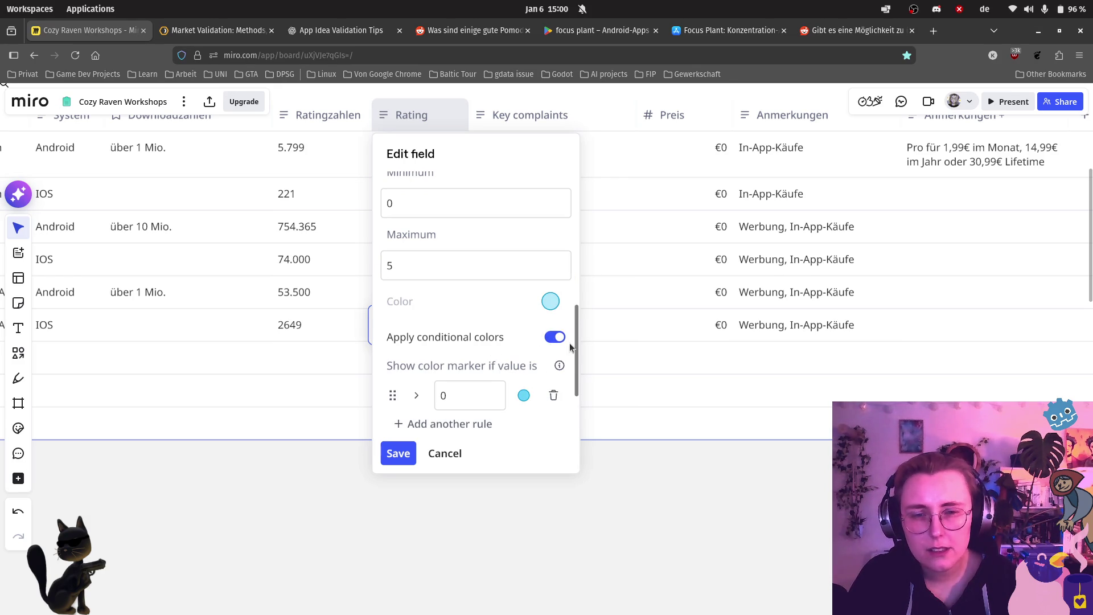
Step: Make the first colour rule red for ratings less than 2
scroll(573, 353, "down", 3)
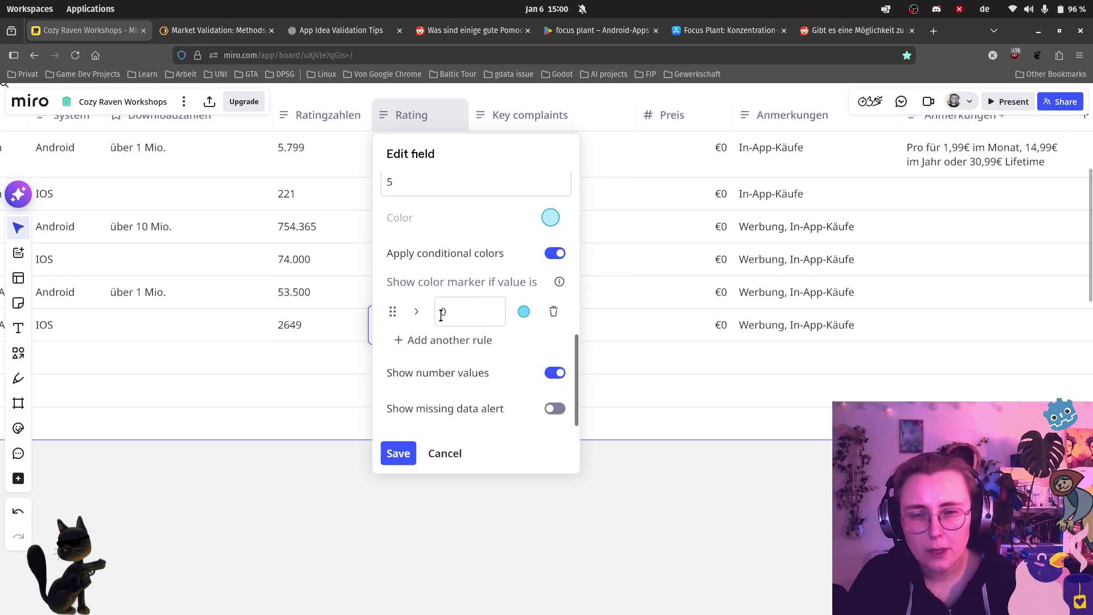
left_click(528, 311)
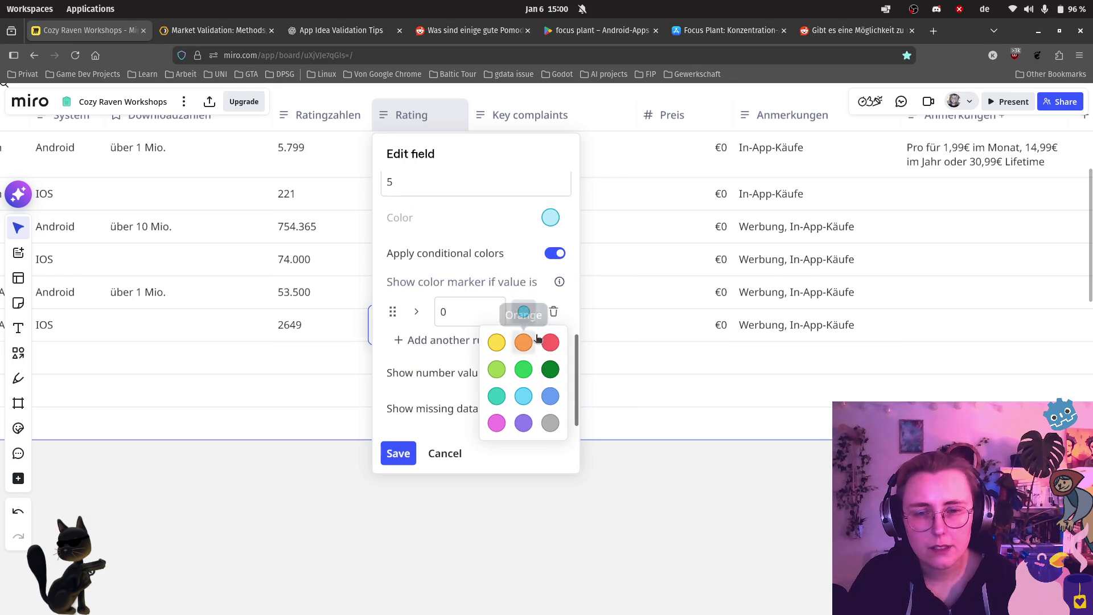
left_click(548, 340)
left_click(435, 341)
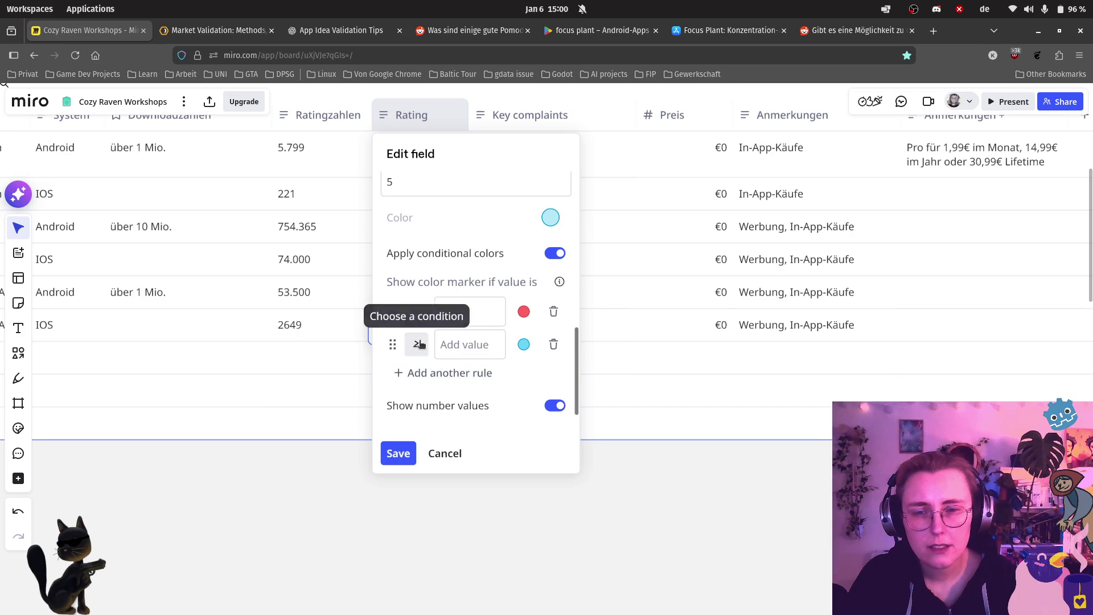
left_click(479, 351)
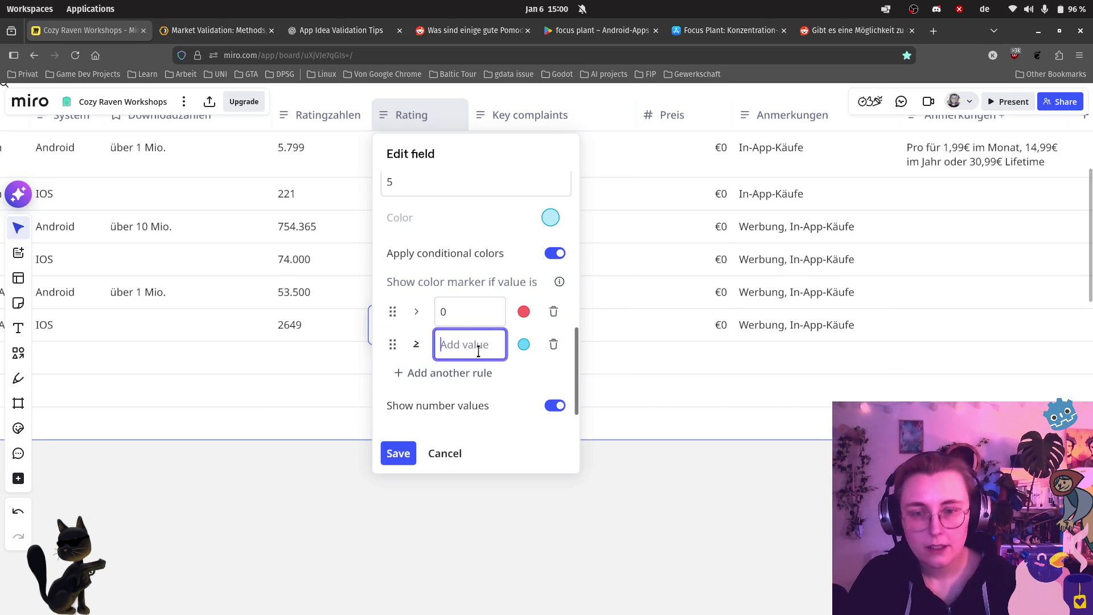
left_click(420, 315)
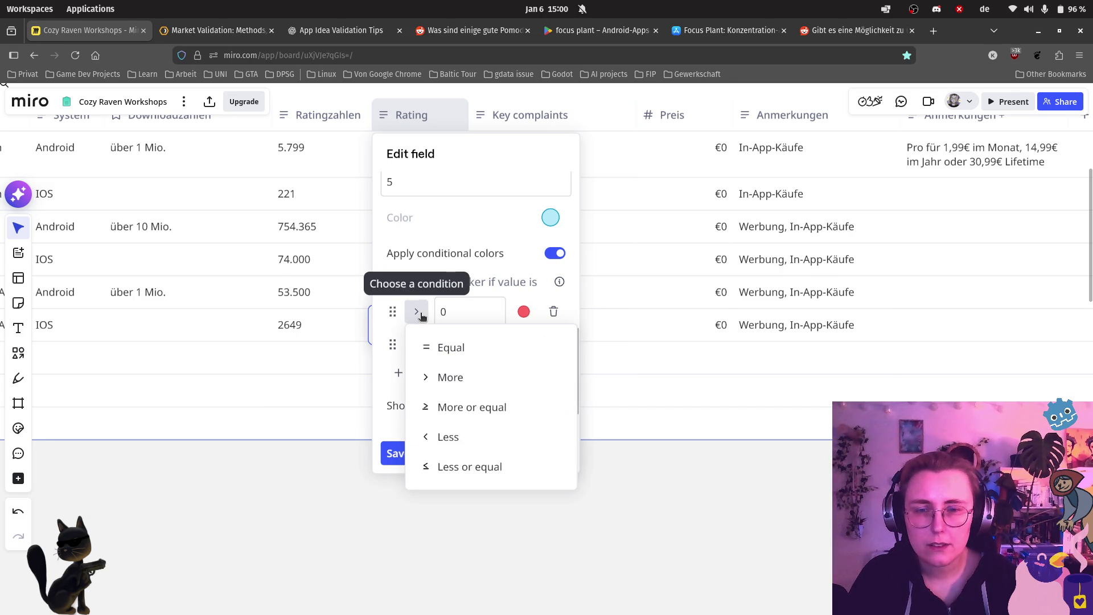
left_click(438, 436)
double_click(479, 319)
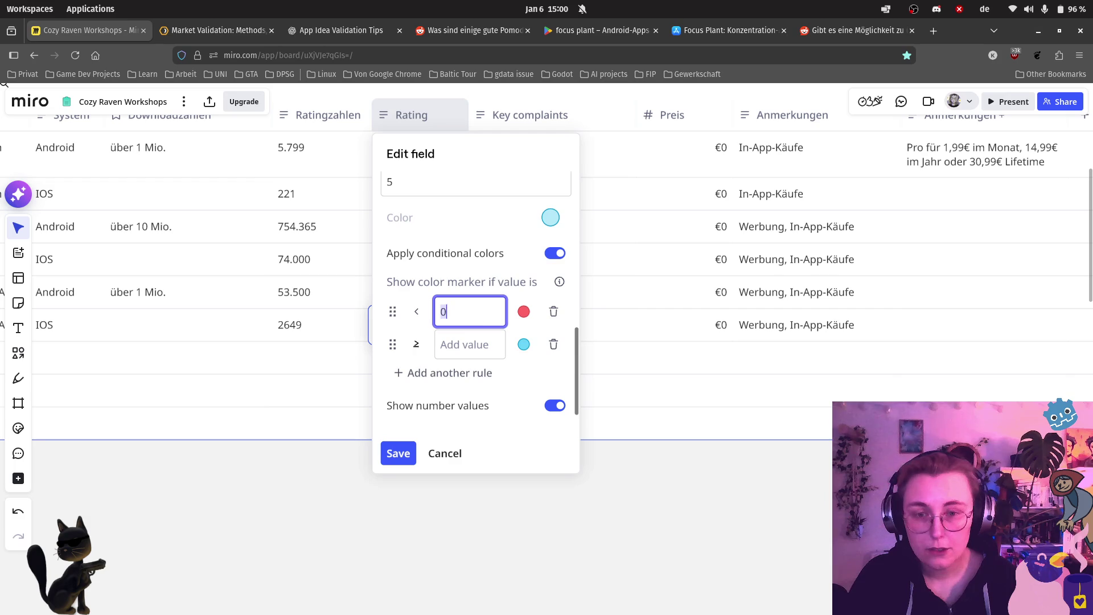
Step: Make the second colour rule yellow for ratings less than 4
left_click(421, 346)
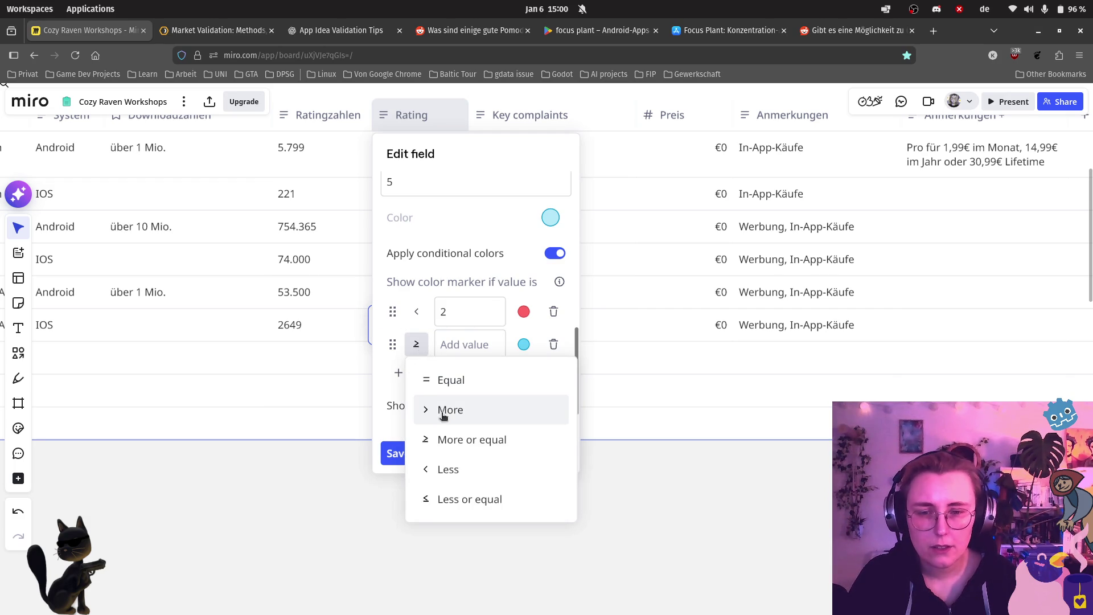
left_click(447, 470)
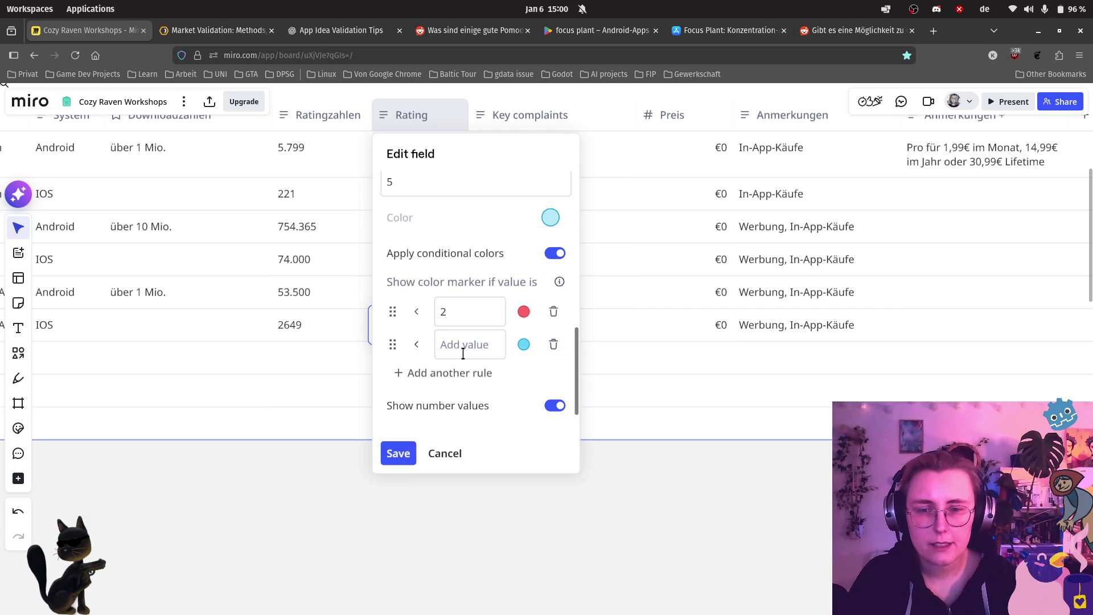
left_click(416, 346)
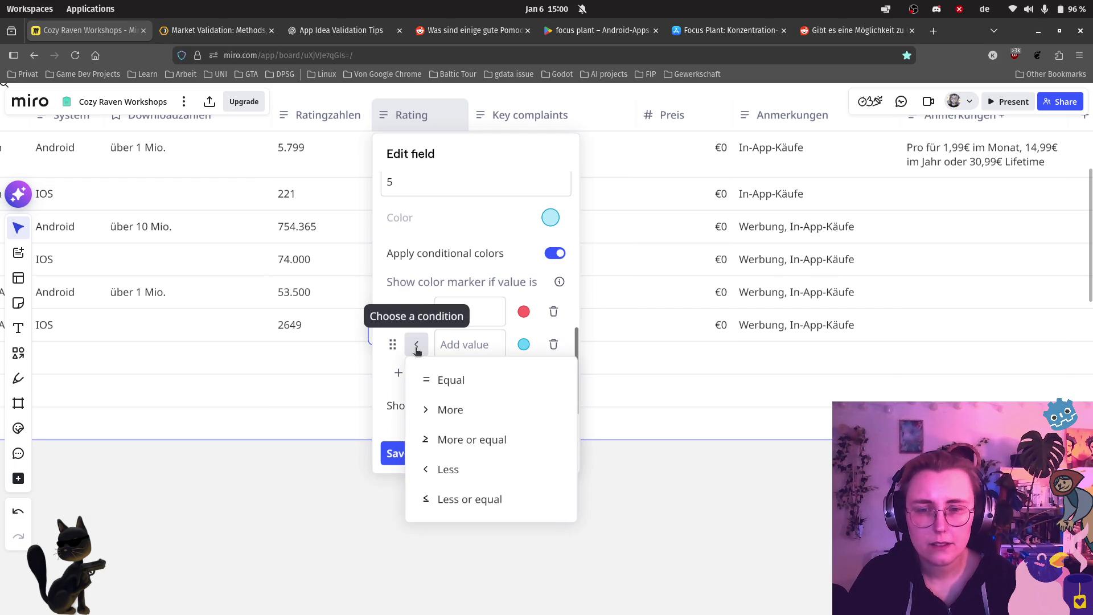
left_click(456, 335)
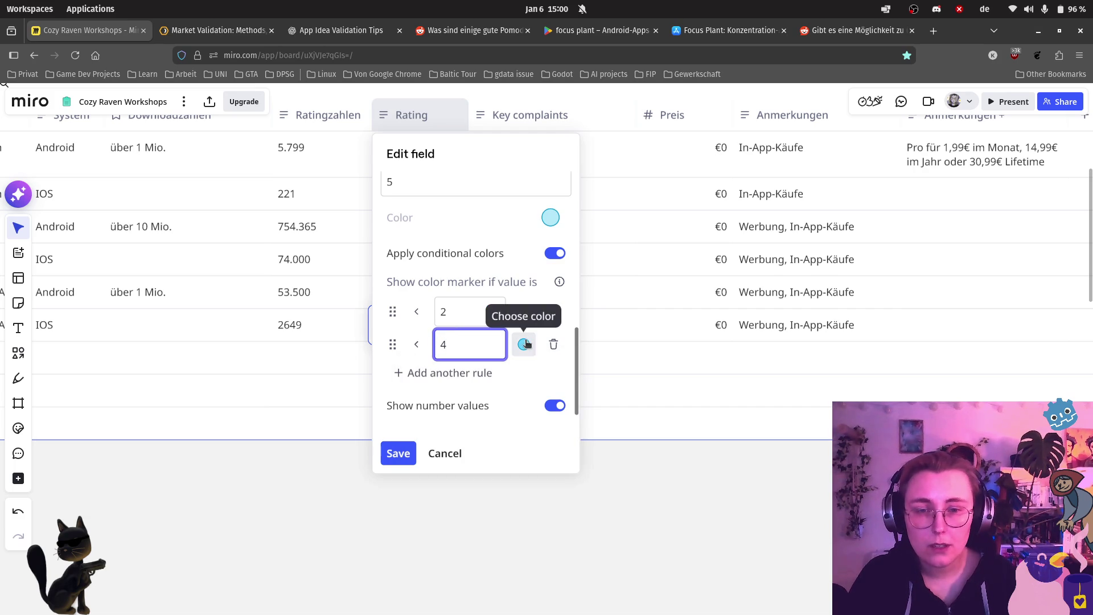
left_click(523, 344)
left_click(497, 371)
Step: Add a green rule for ratings of 4 or more and save the Rating field
left_click(445, 373)
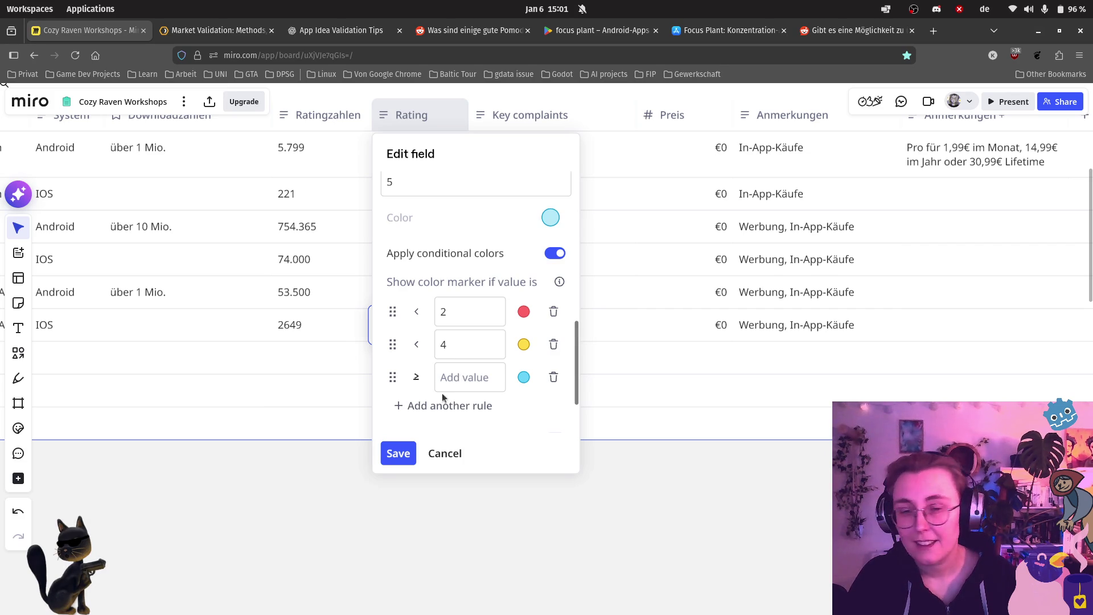
left_click(418, 378)
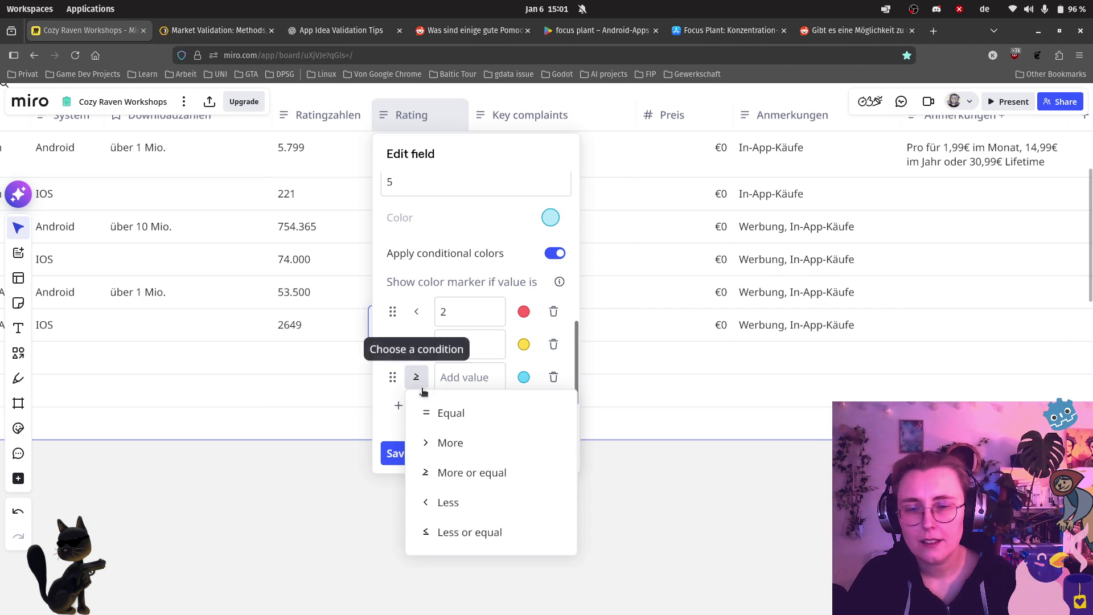
left_click(470, 382)
type("4")
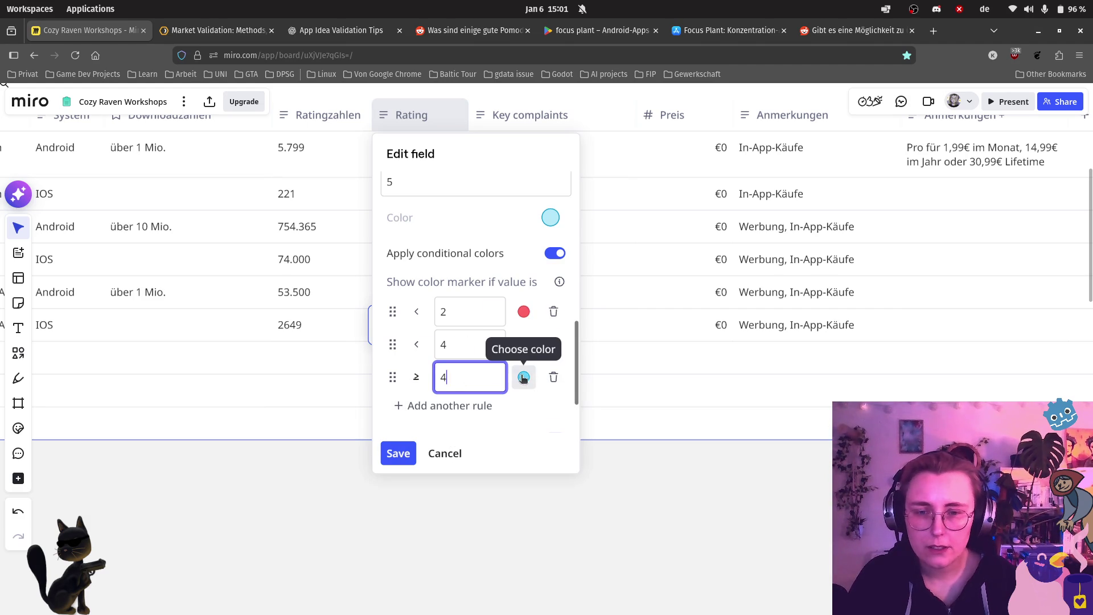
left_click(524, 378)
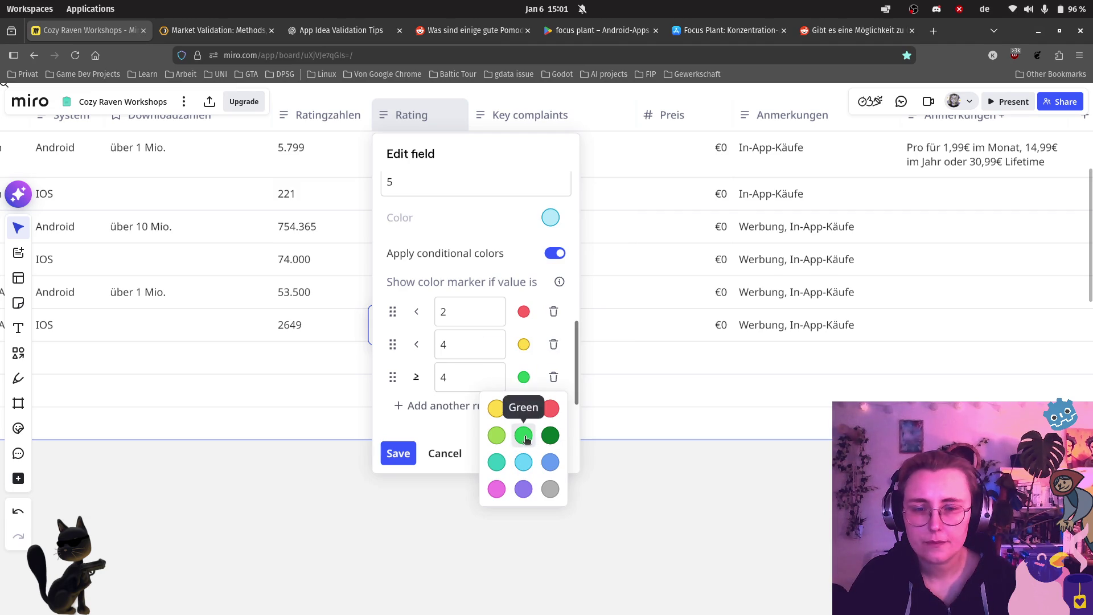
left_click(525, 436)
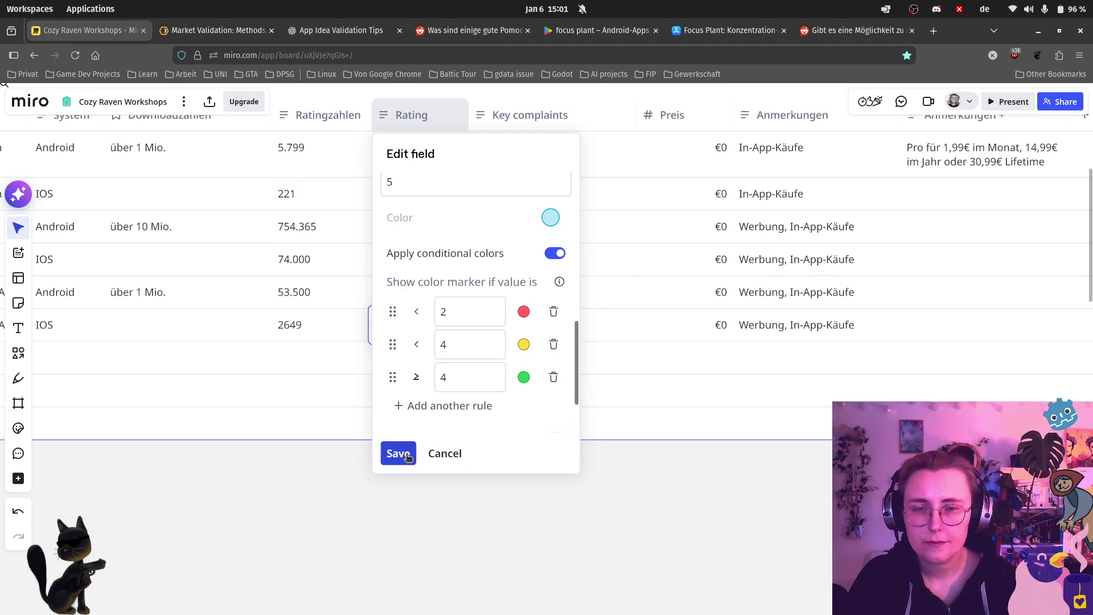
left_click(672, 505)
Step: Make the Rating field a Number type shown as bars with a maximum of 5
scroll(394, 278, "down", 2)
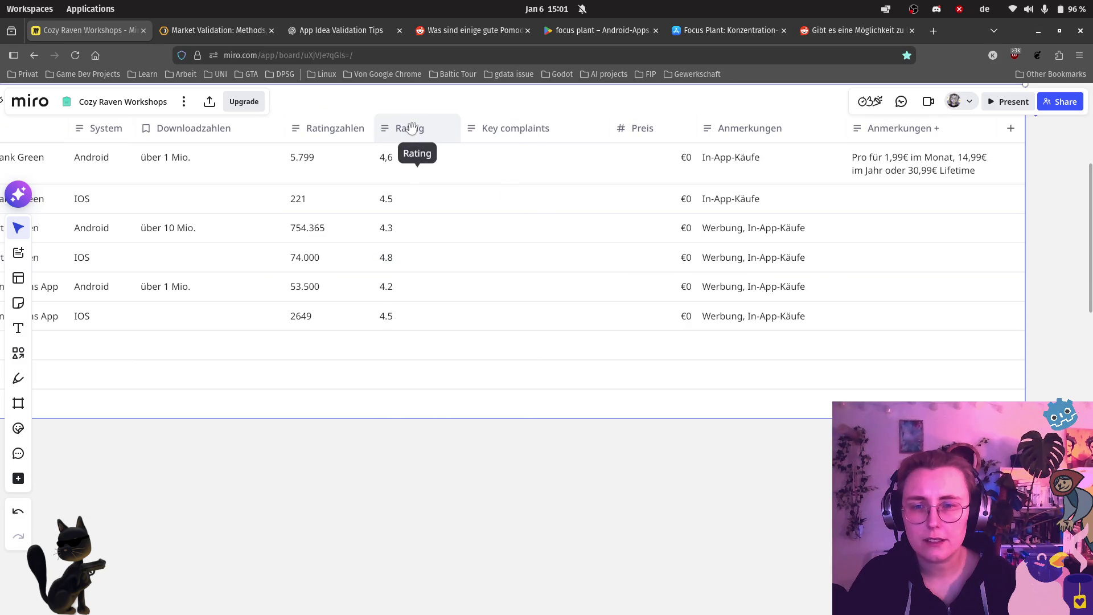
left_click(412, 127)
left_click(441, 165)
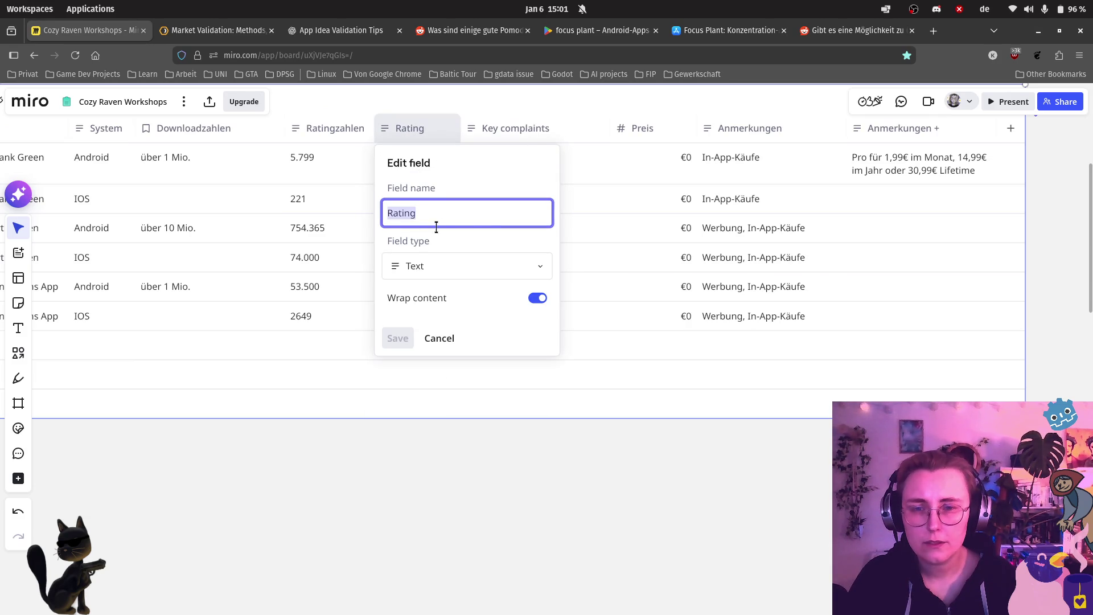
left_click(421, 269)
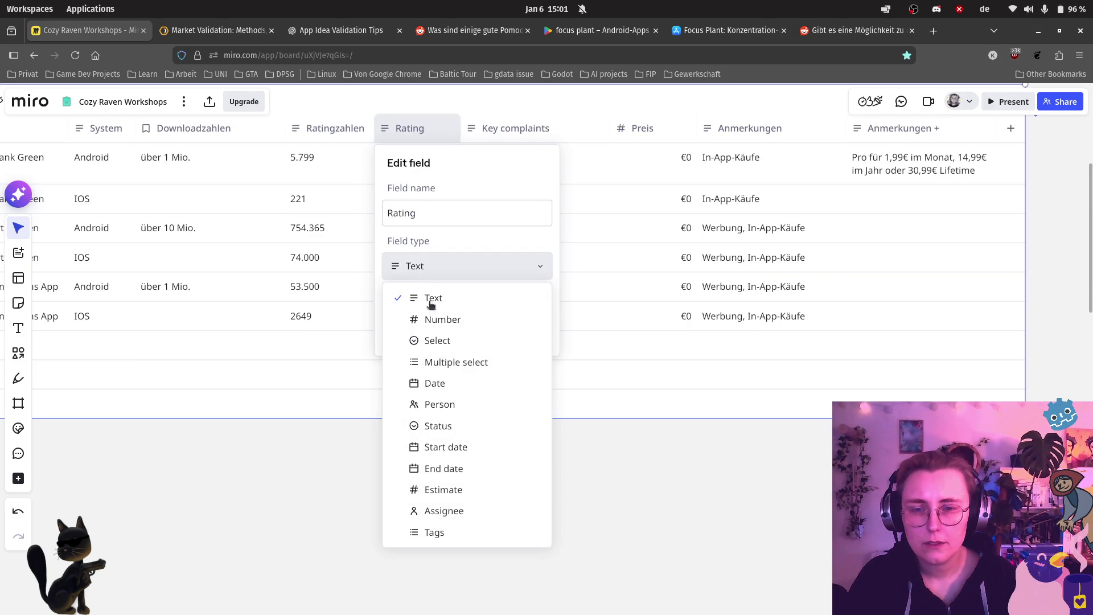
left_click(455, 322)
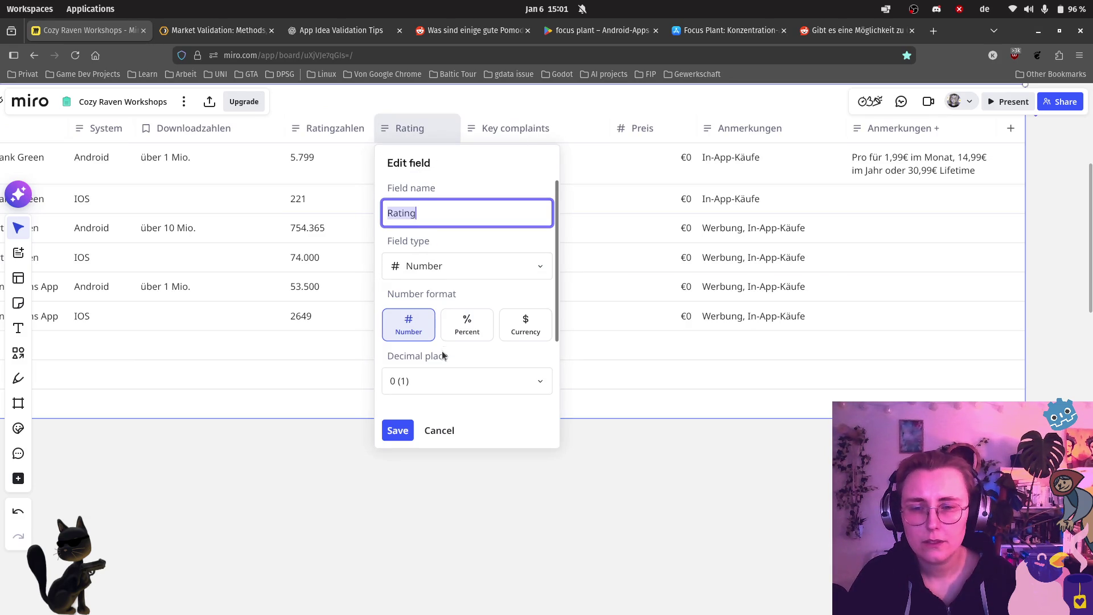
scroll(441, 357, "down", 2)
scroll(529, 353, "down", 4)
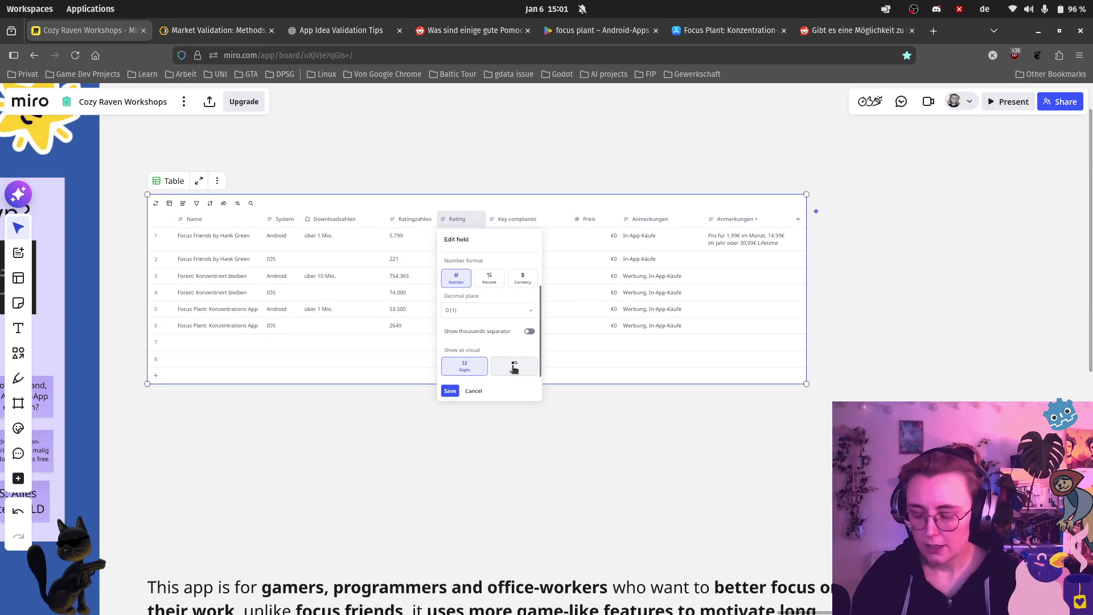
scroll(564, 350, "up", 3)
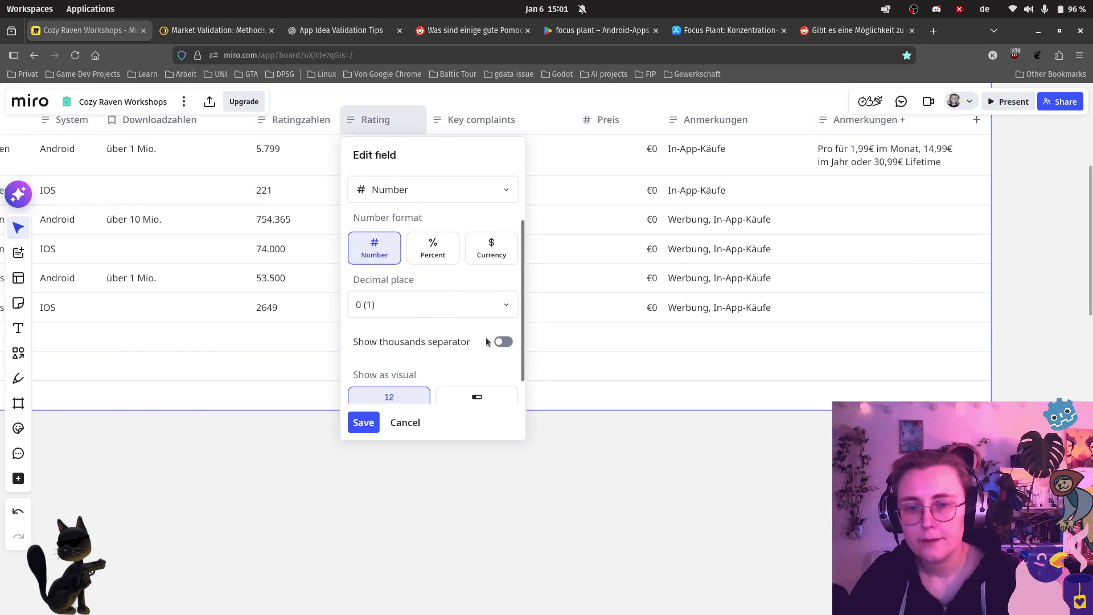
scroll(518, 319, "down", 2)
scroll(569, 398, "up", 5)
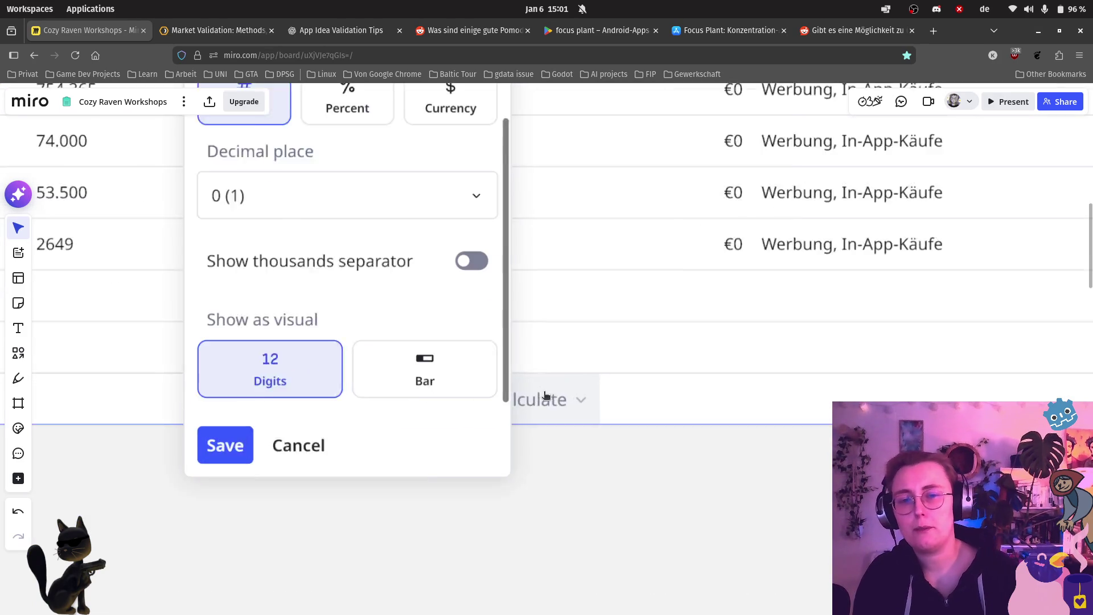
left_click(368, 394)
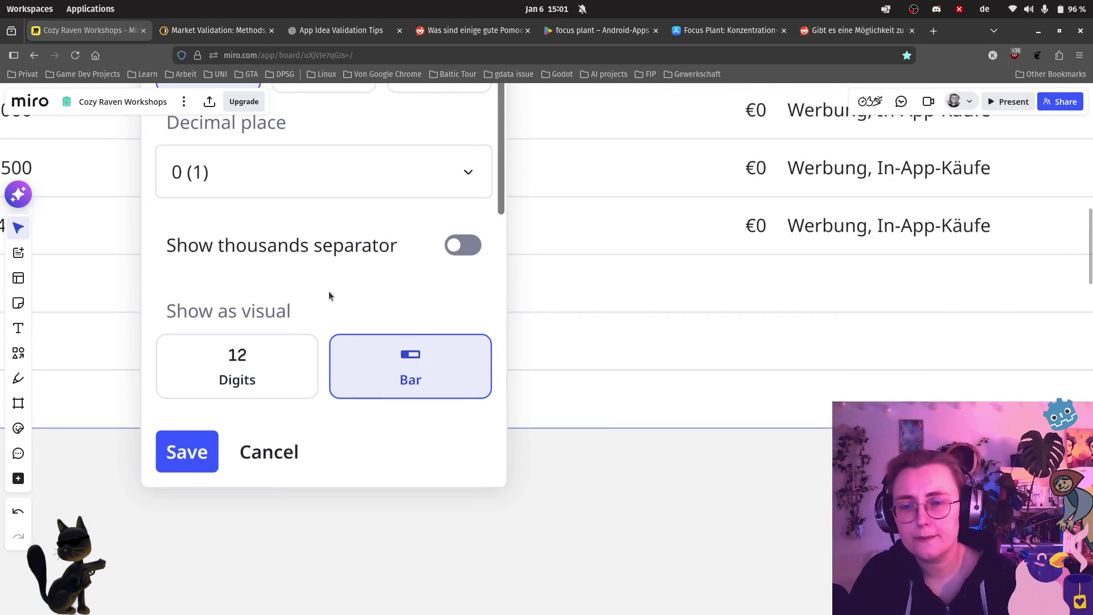
scroll(336, 313, "down", 5)
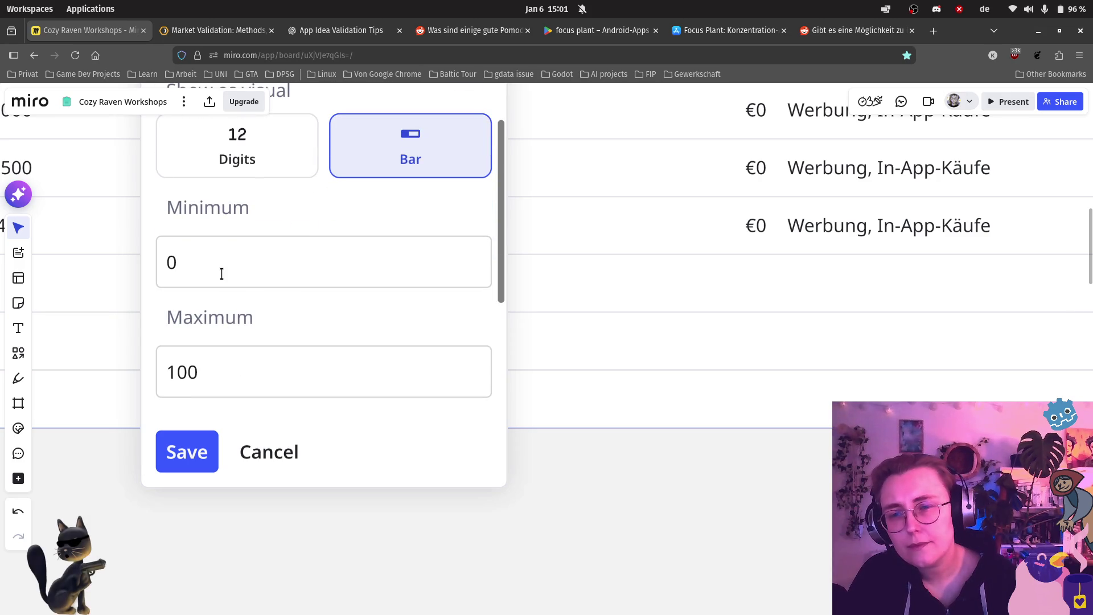
left_click(180, 373)
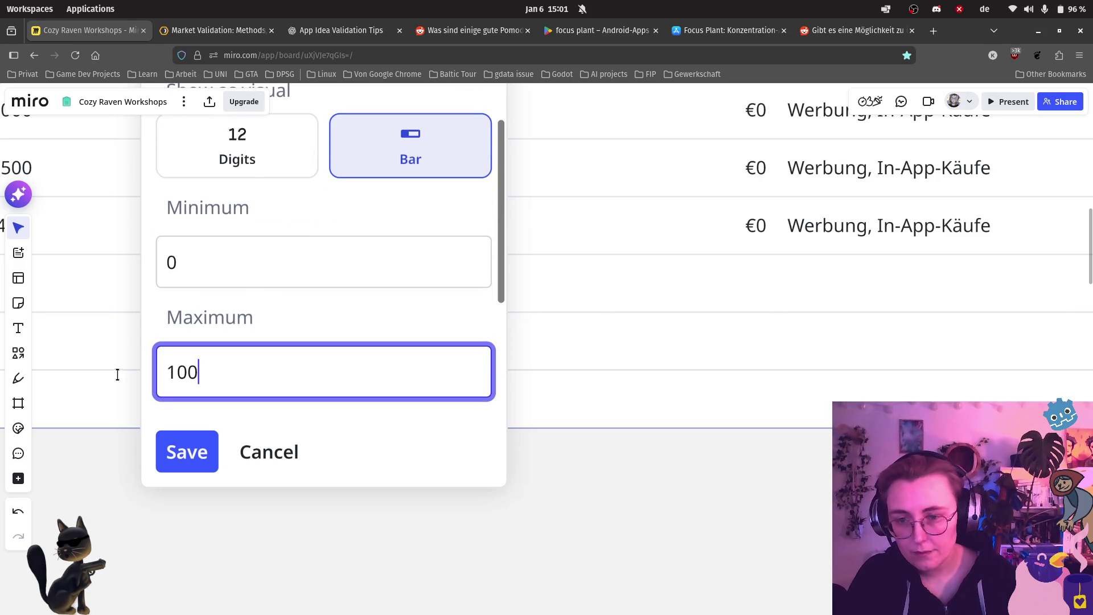
left_click(238, 373)
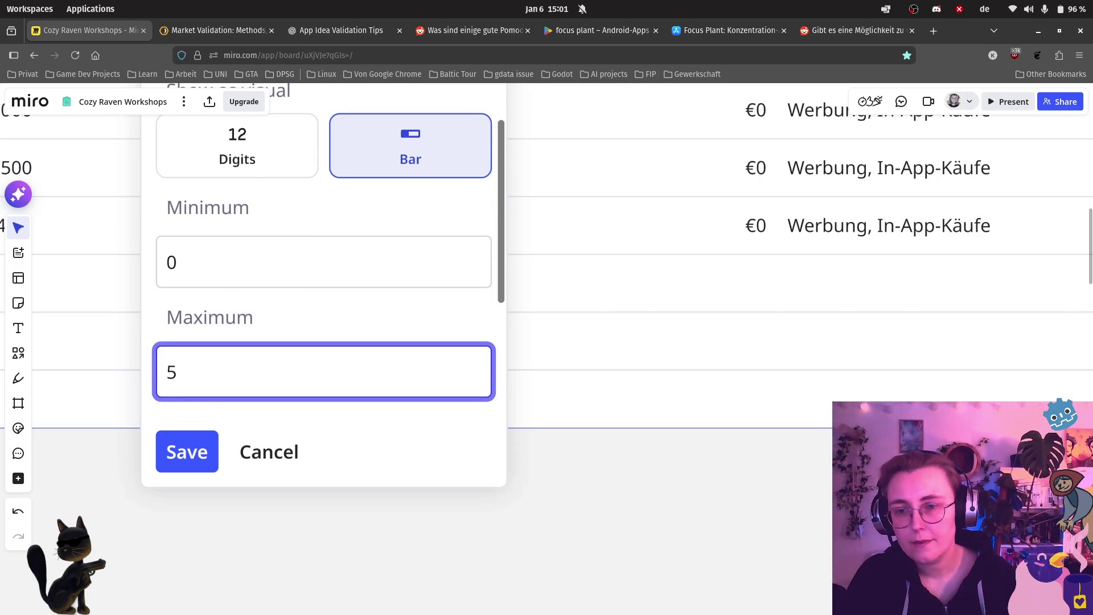
scroll(331, 283, "down", 5)
scroll(307, 295, "down", 2)
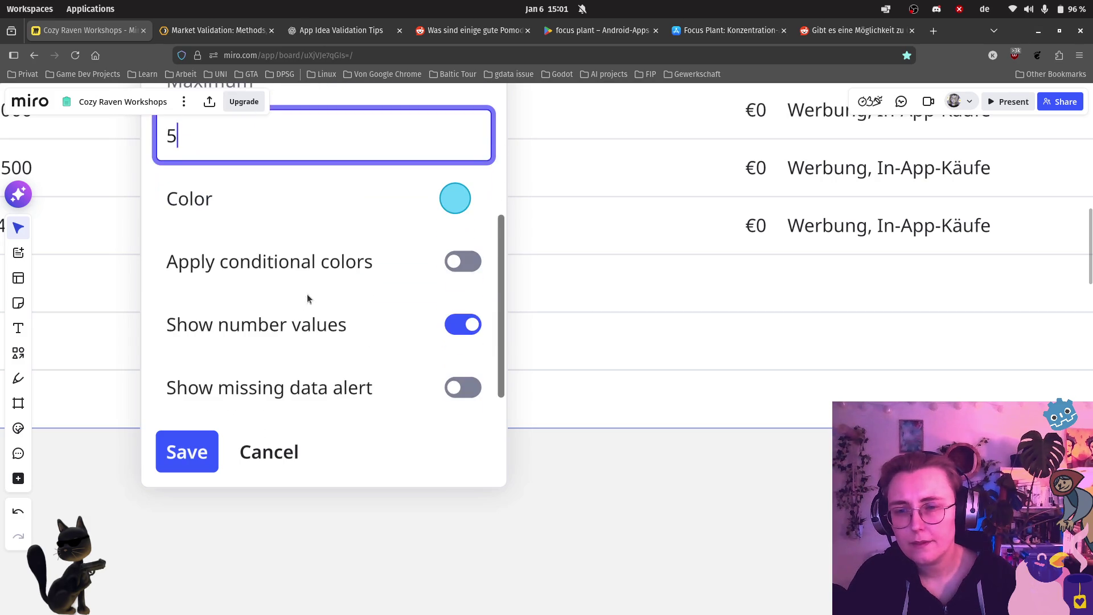
left_click(193, 453)
Step: Reopen the Rating field settings and enable the thousands separator
scroll(333, 274, "down", 2)
scroll(334, 274, "down", 3)
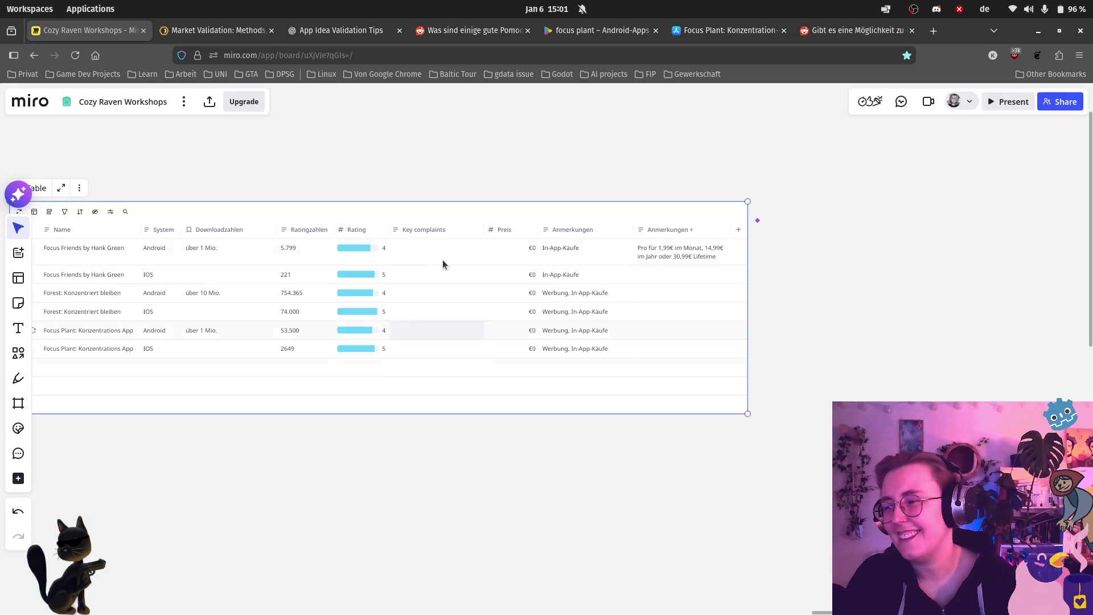
scroll(400, 254, "left", 2)
scroll(400, 254, "up", 3)
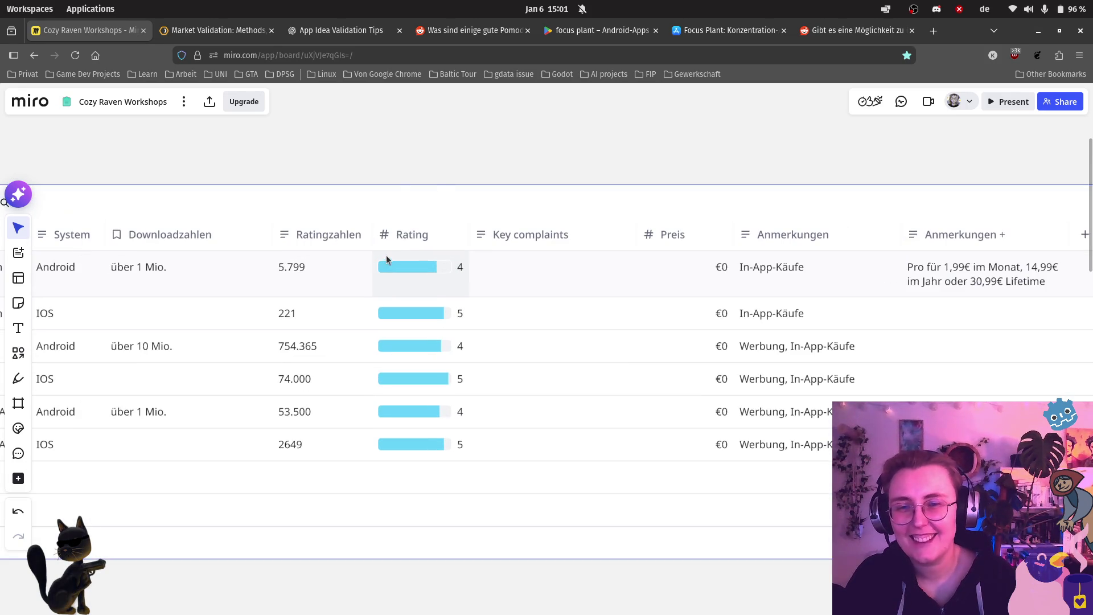
left_click(416, 239)
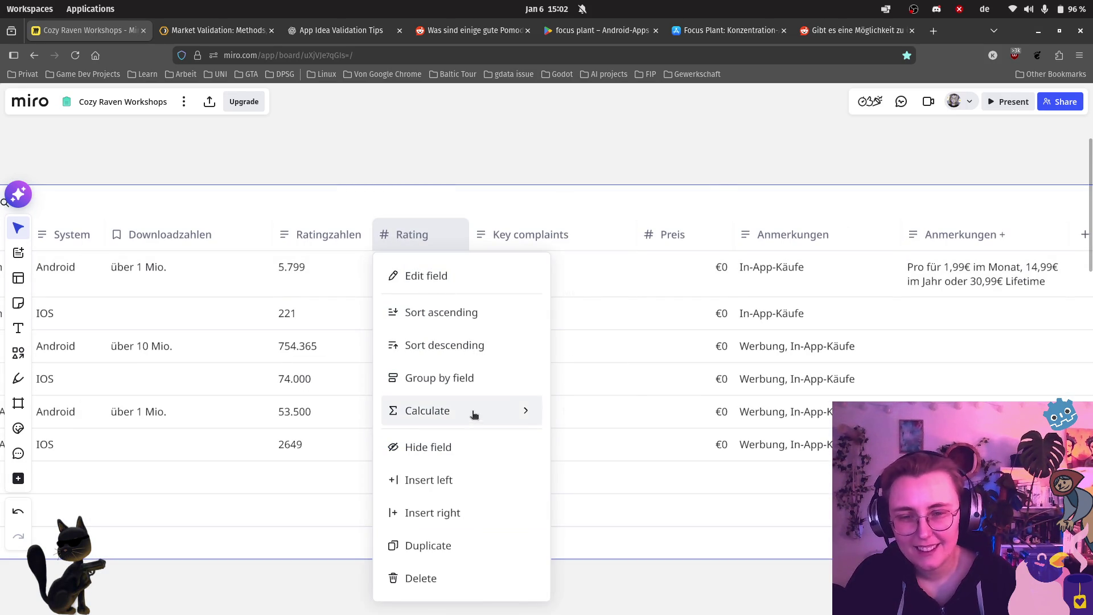
left_click(696, 464)
left_click(418, 235)
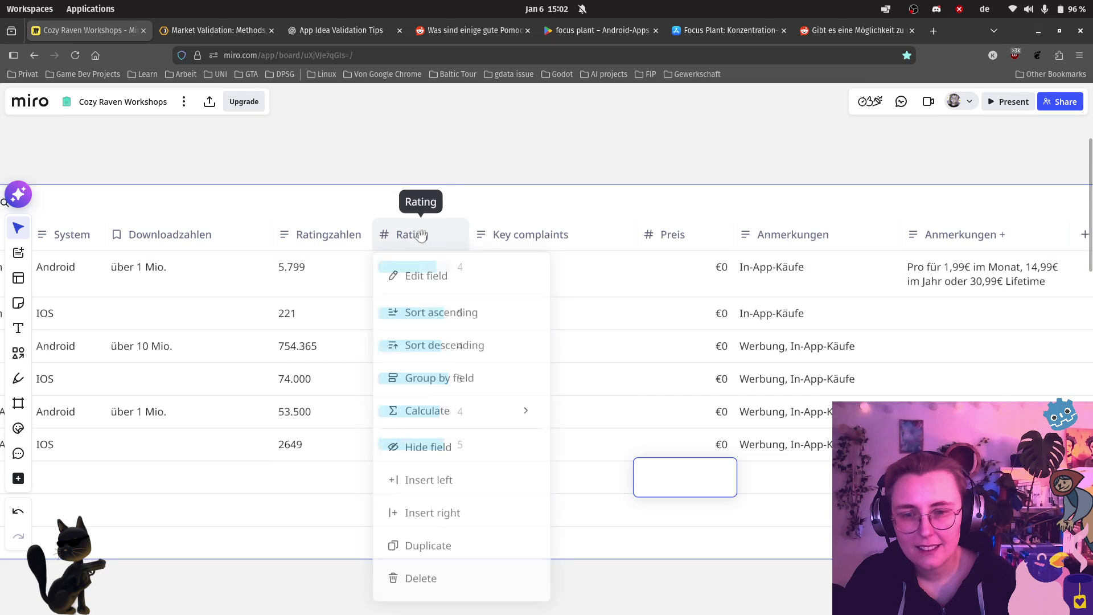
left_click(455, 288)
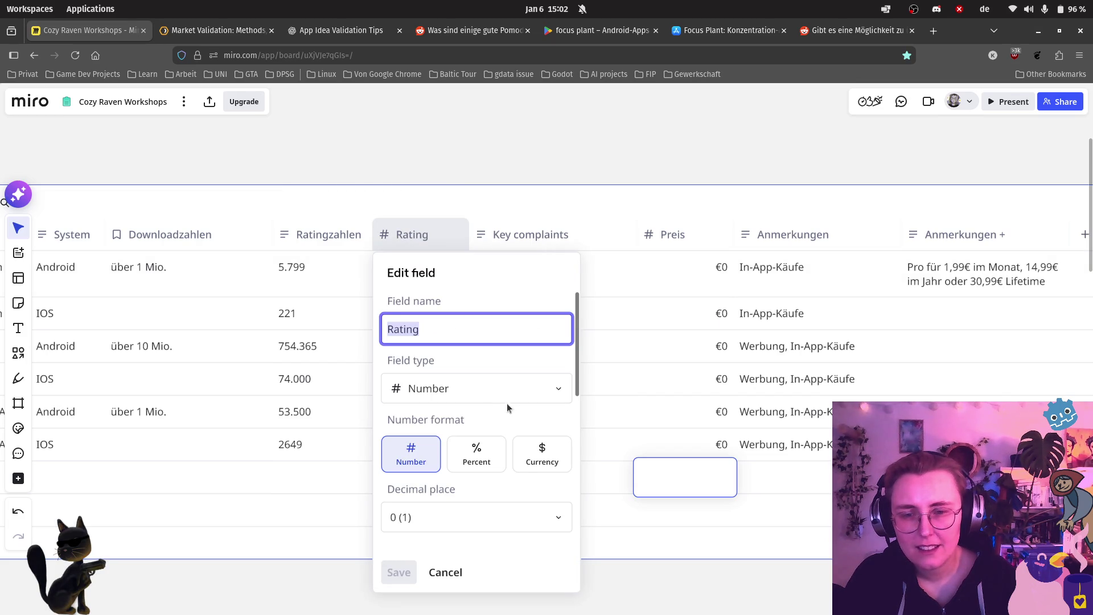
scroll(447, 523, "up", 2)
scroll(447, 522, "down", 5)
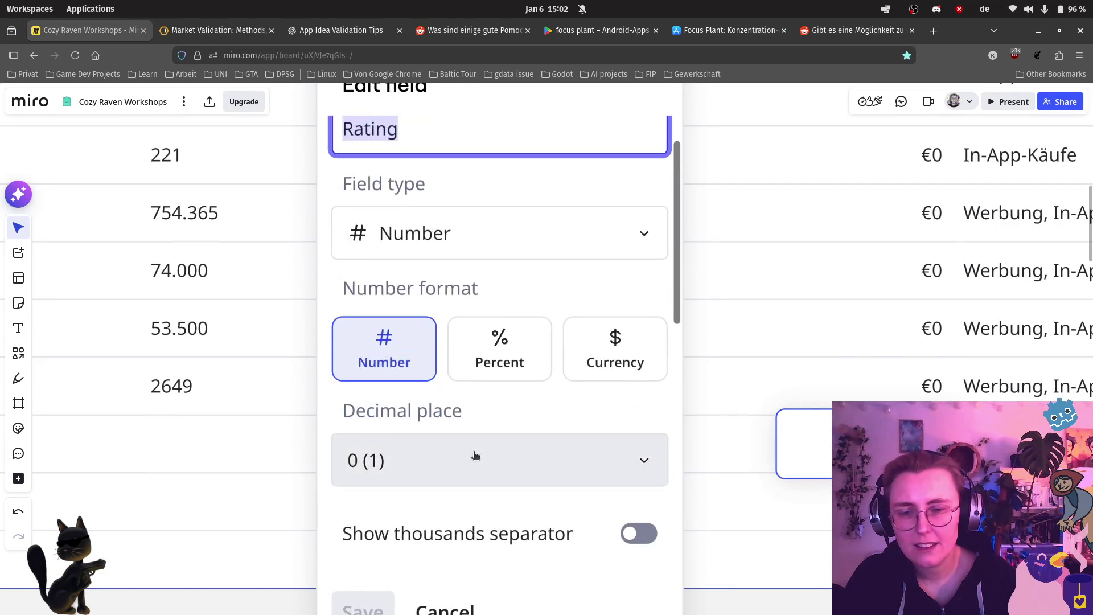
scroll(494, 436, "up", 2)
scroll(501, 439, "down", 5)
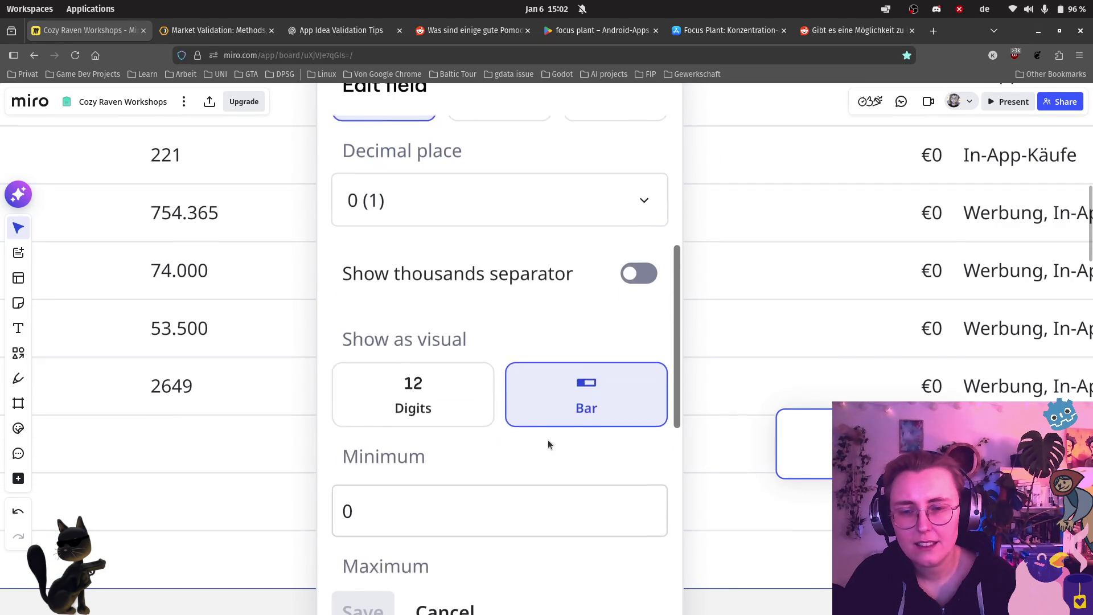
scroll(550, 451, "down", 3)
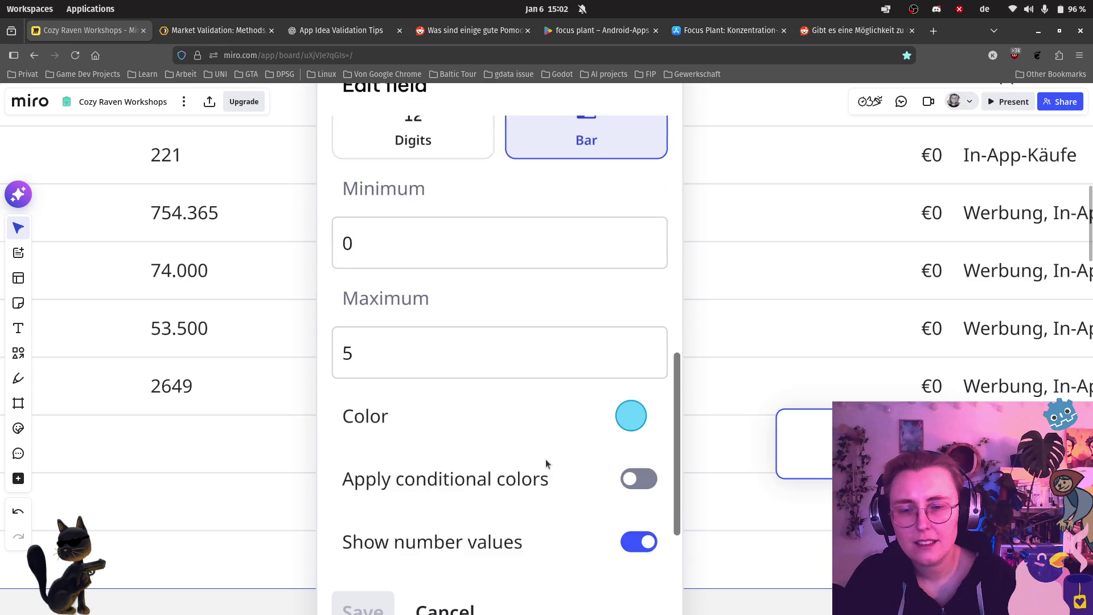
scroll(544, 458, "down", 1)
scroll(547, 455, "down", 2)
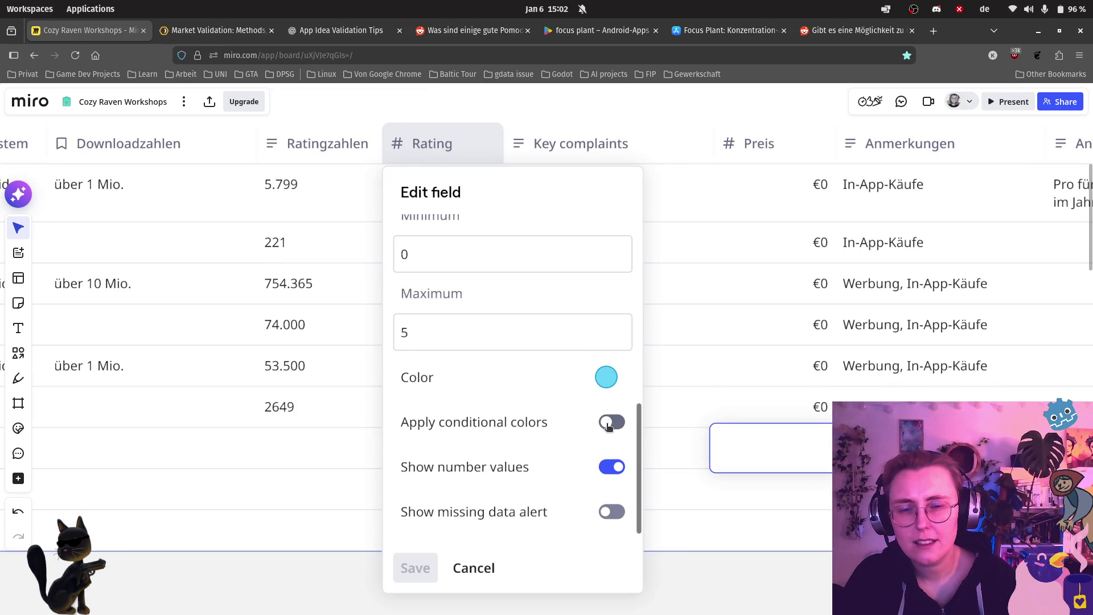
scroll(459, 328, "up", 1)
scroll(458, 328, "up", 5)
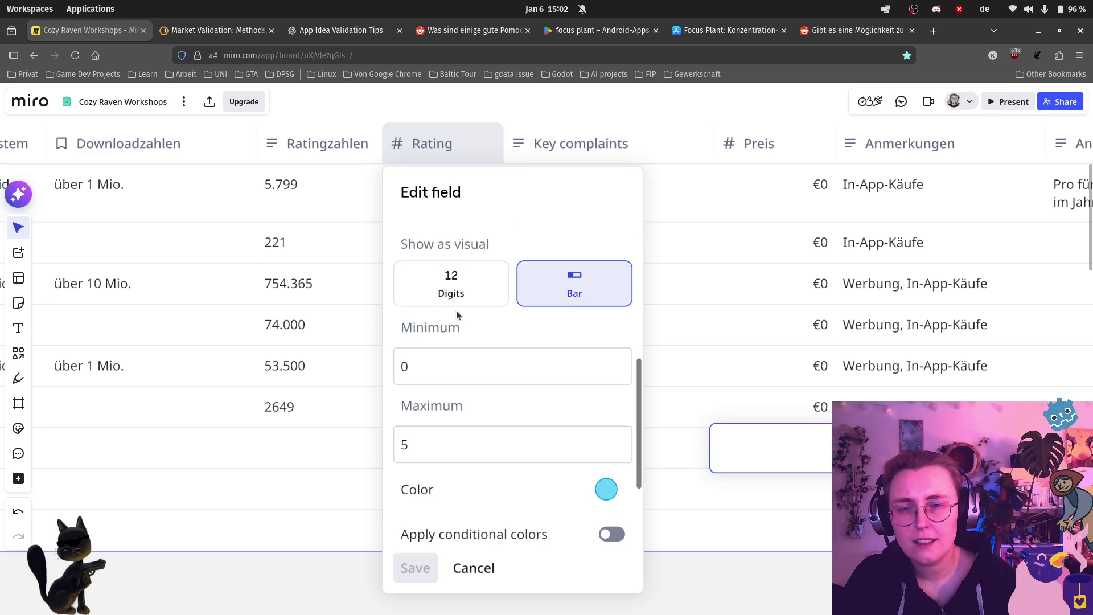
left_click(618, 263)
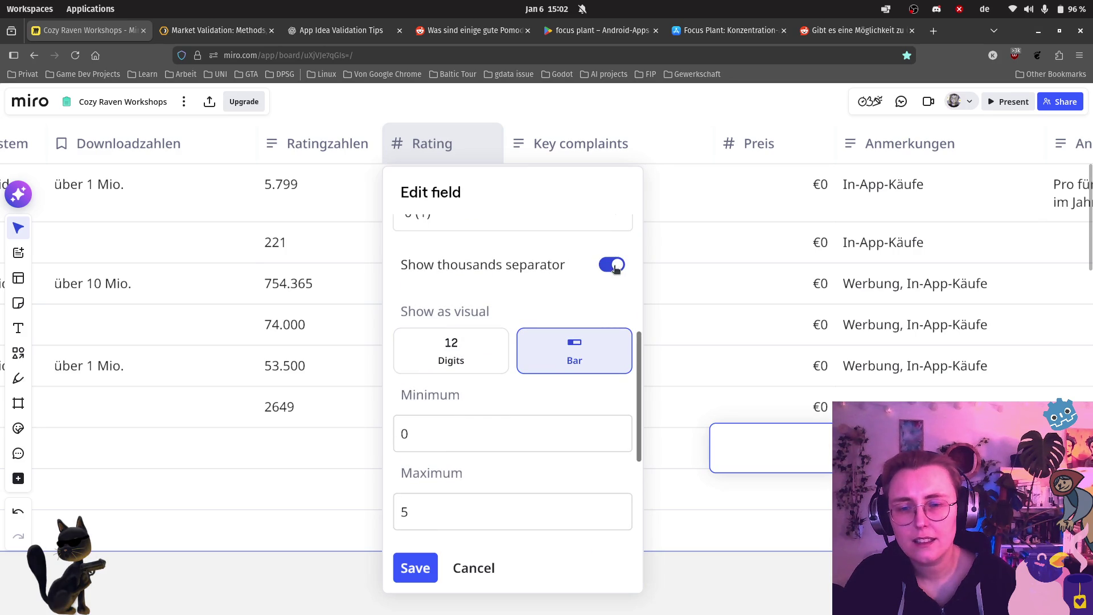
left_click(415, 568)
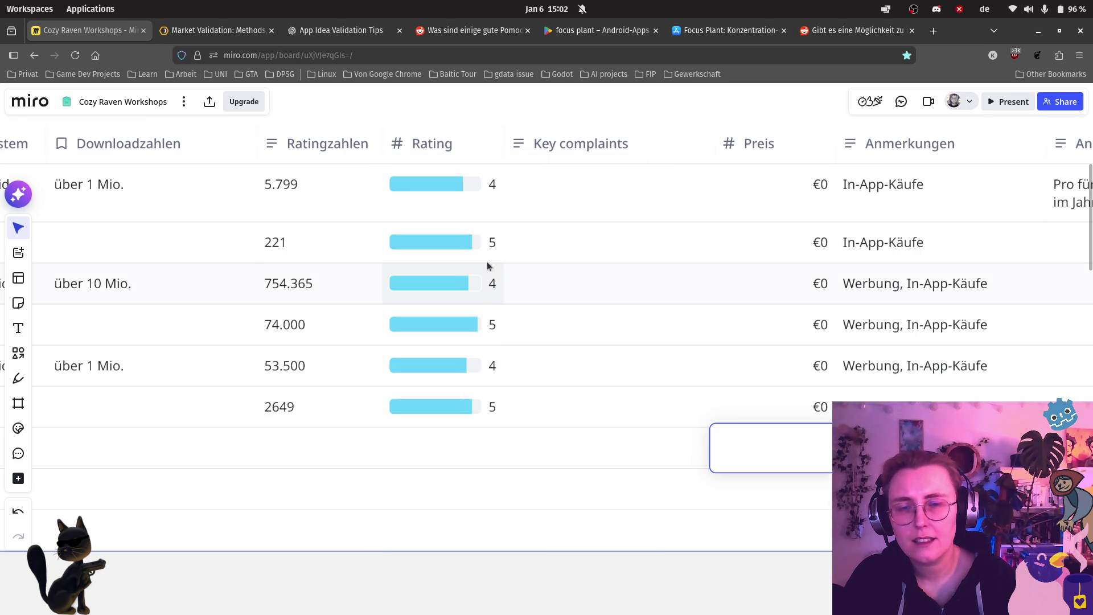
scroll(488, 264, "up", 2)
left_click(496, 167)
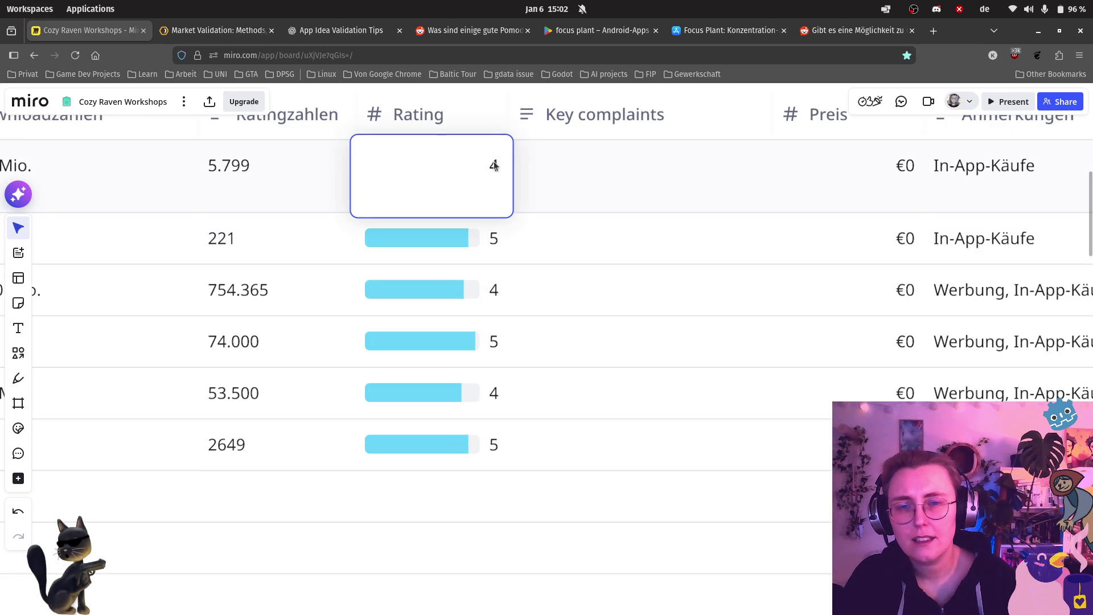
Step: Enter a 4.5 rating for the second app in the table
left_click(487, 254)
type("4.5")
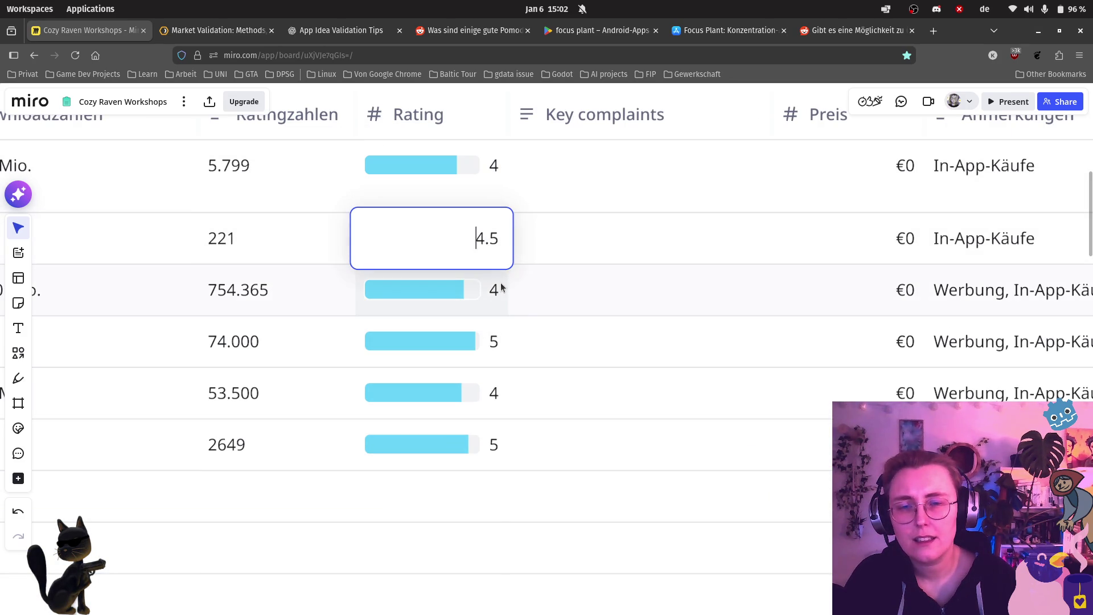
left_click(501, 287)
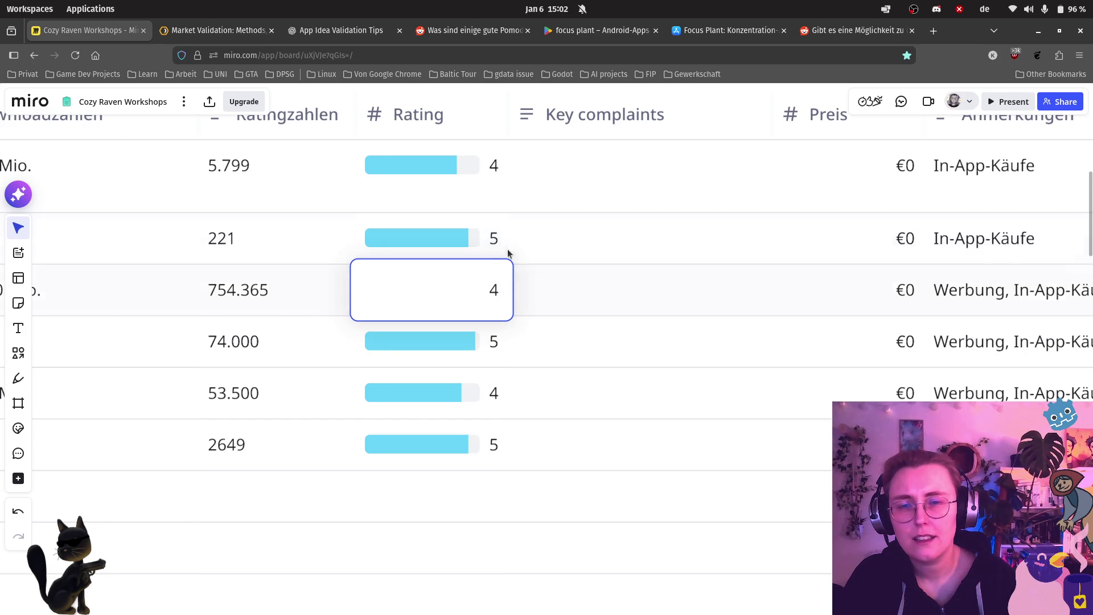
scroll(501, 243, "down", 2)
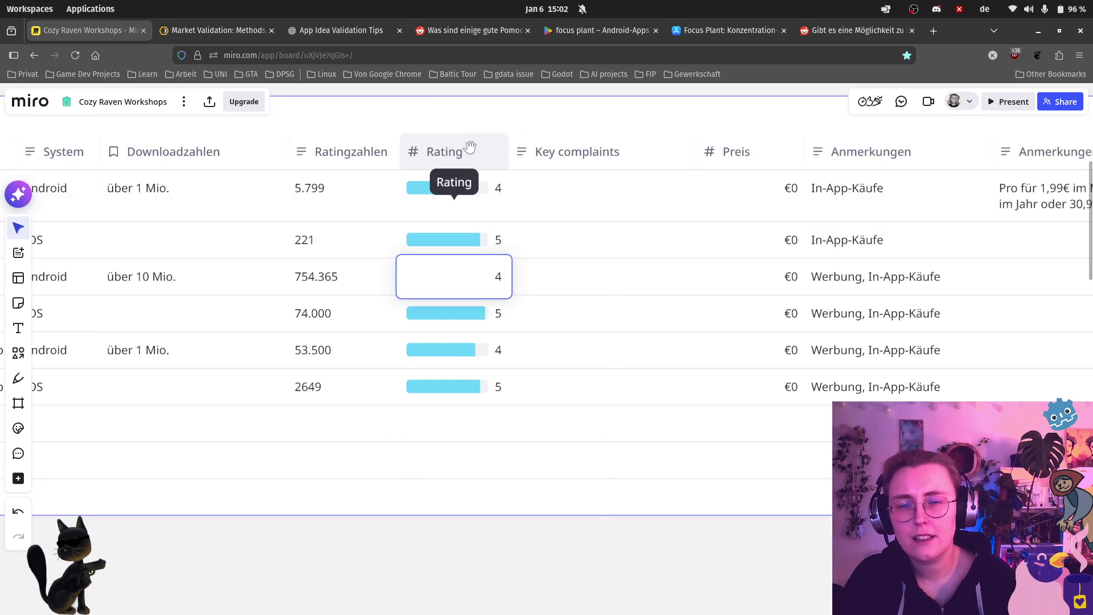
Step: Set the Rating field to show one decimal place (1.0)
left_click(470, 147)
mouse_move(546, 347)
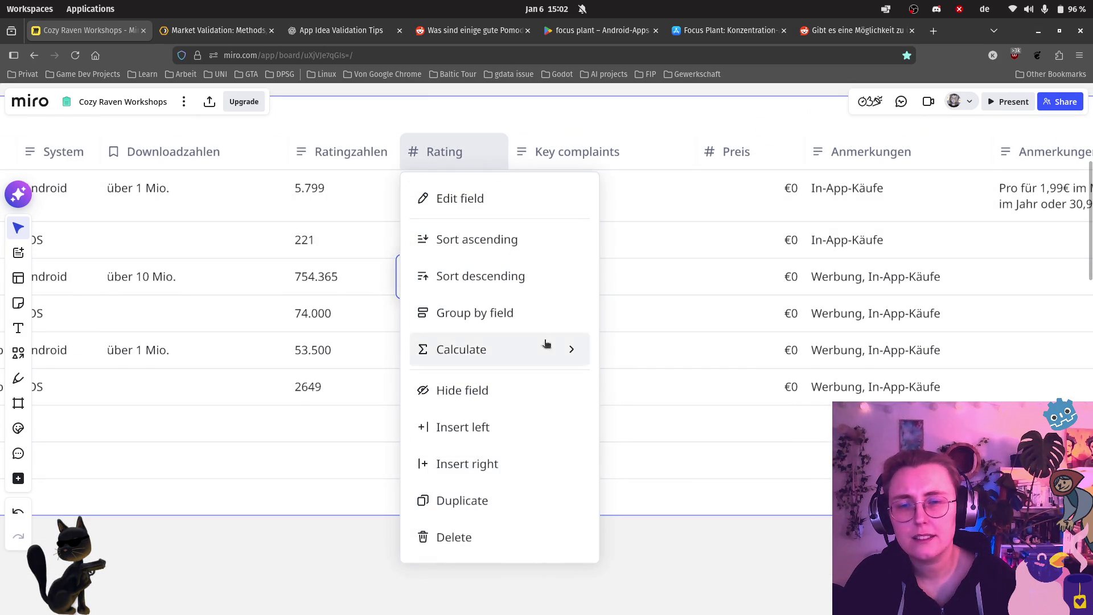
left_click(532, 205)
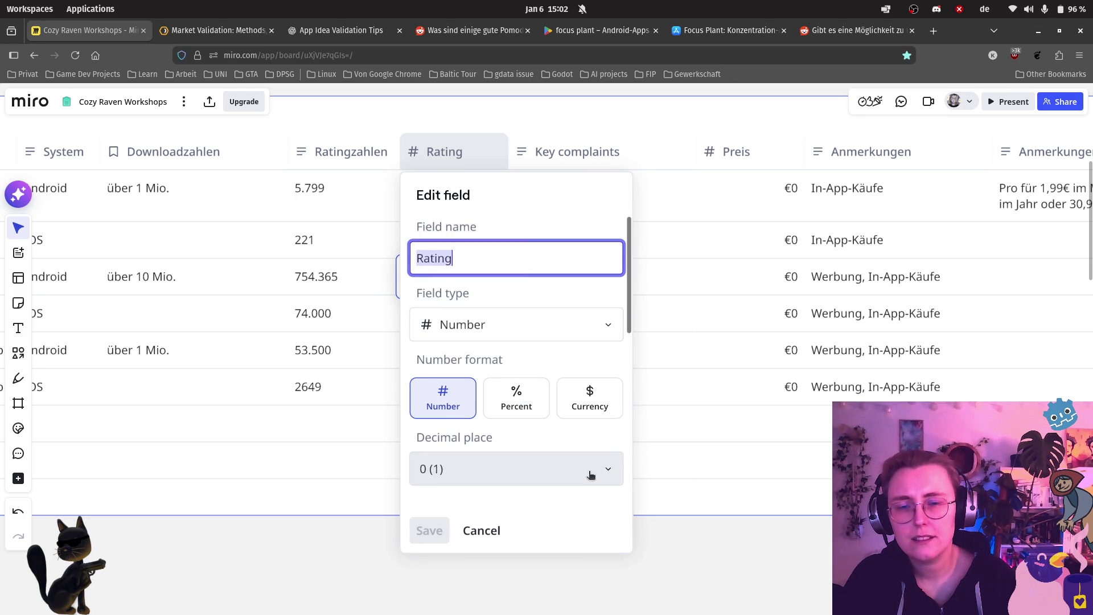
scroll(550, 473, "down", 1)
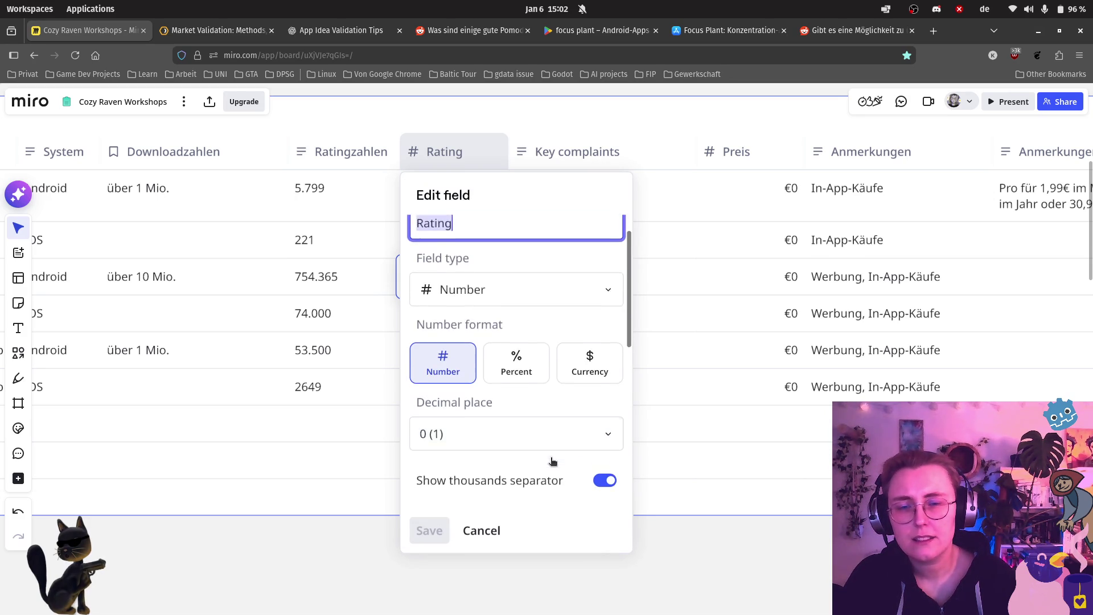
scroll(552, 461, "down", 1)
left_click(610, 410)
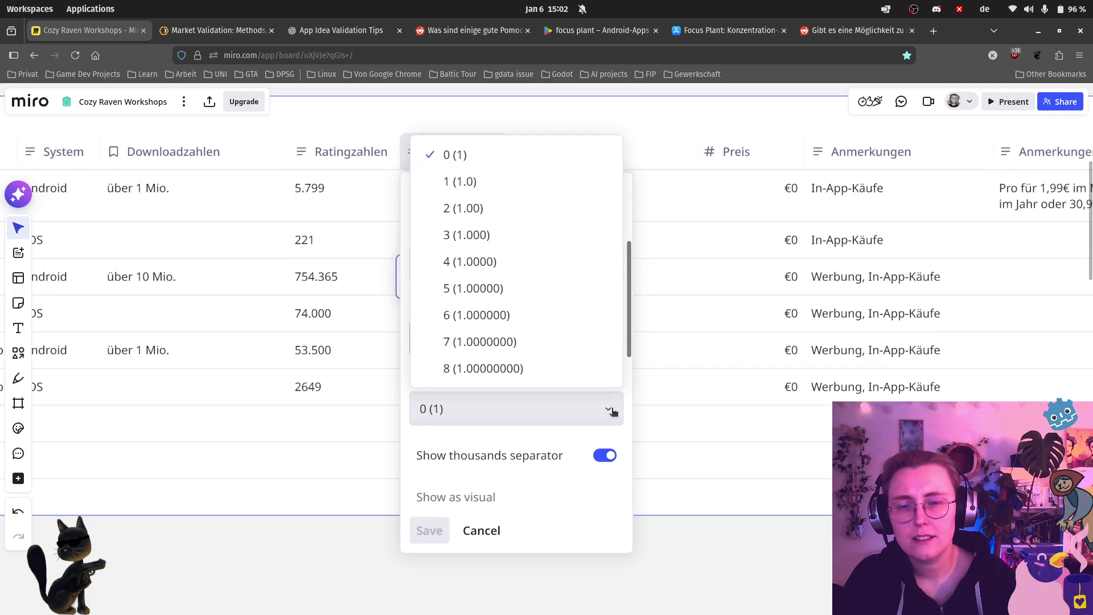
left_click(475, 188)
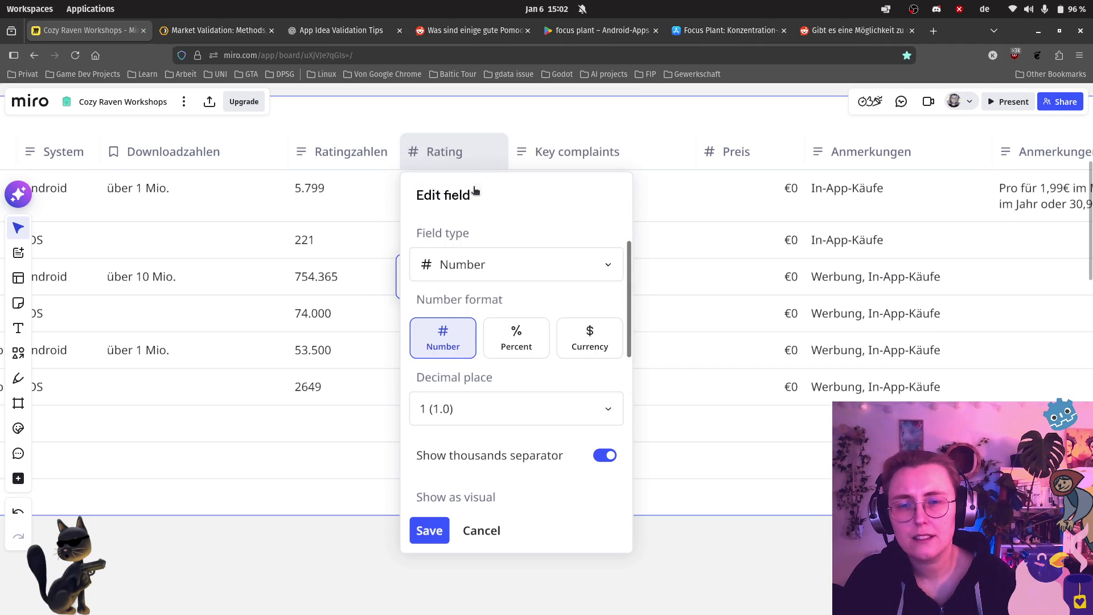
left_click(438, 528)
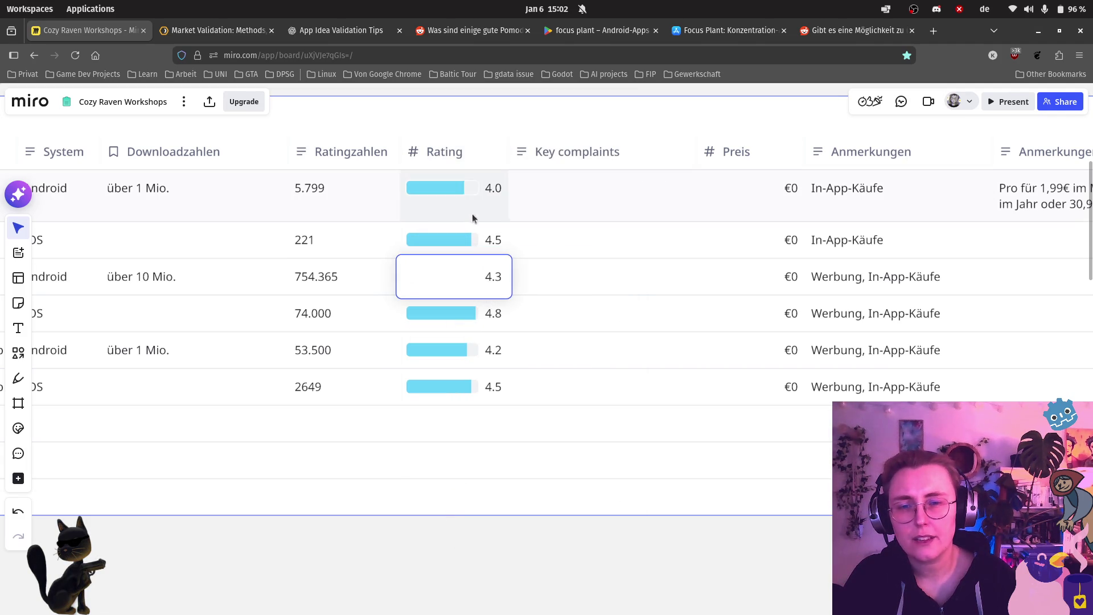
Step: Look over the updated ratings, then return to the Google Play Forest listing
left_click(481, 413)
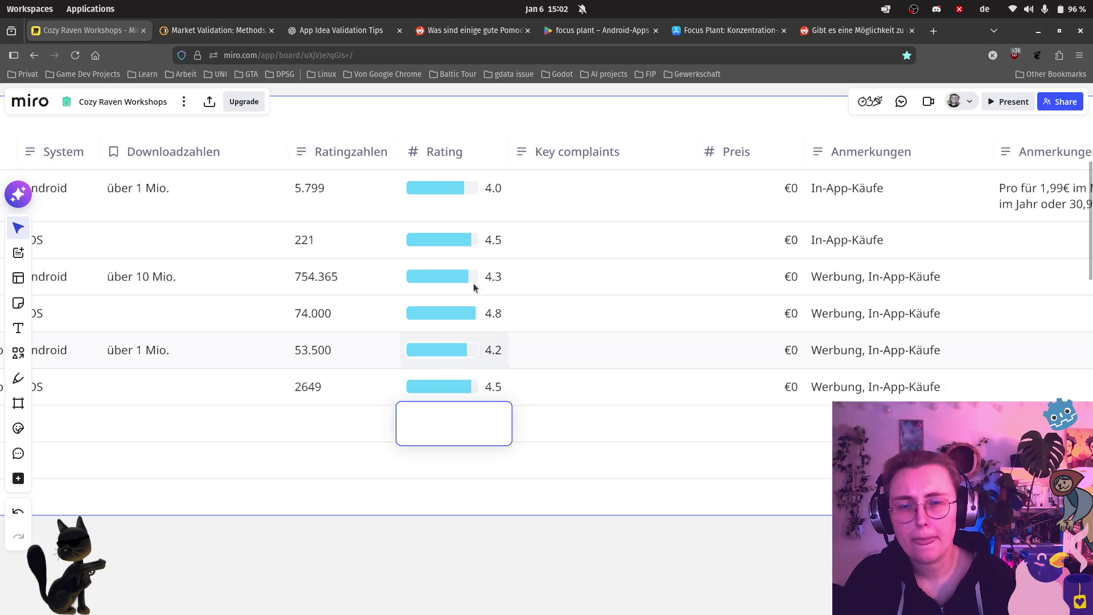
left_click(410, 452)
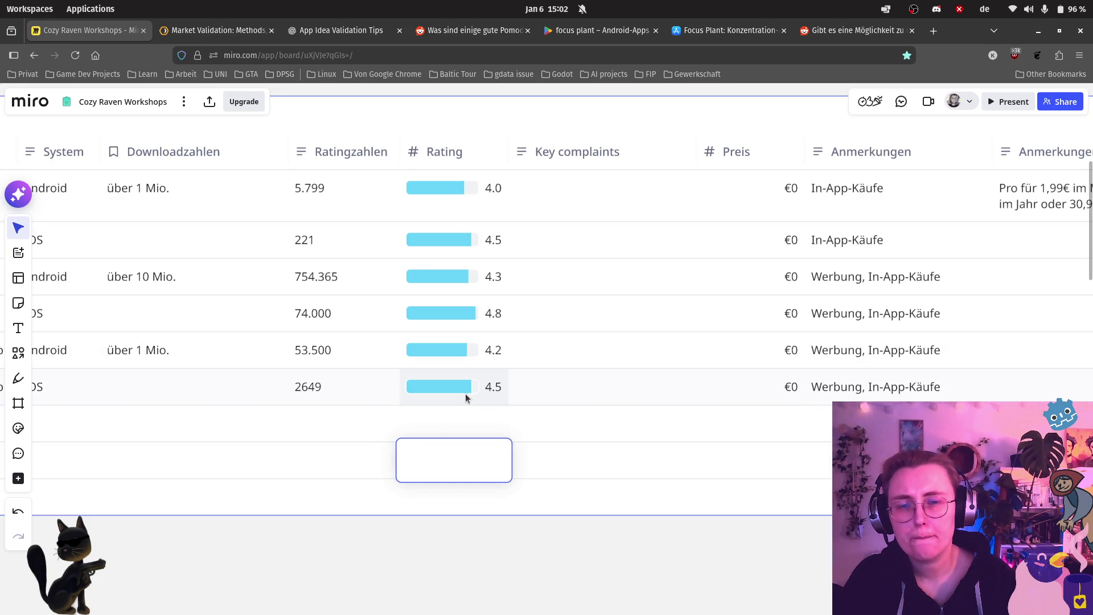
scroll(468, 391, "down", 5)
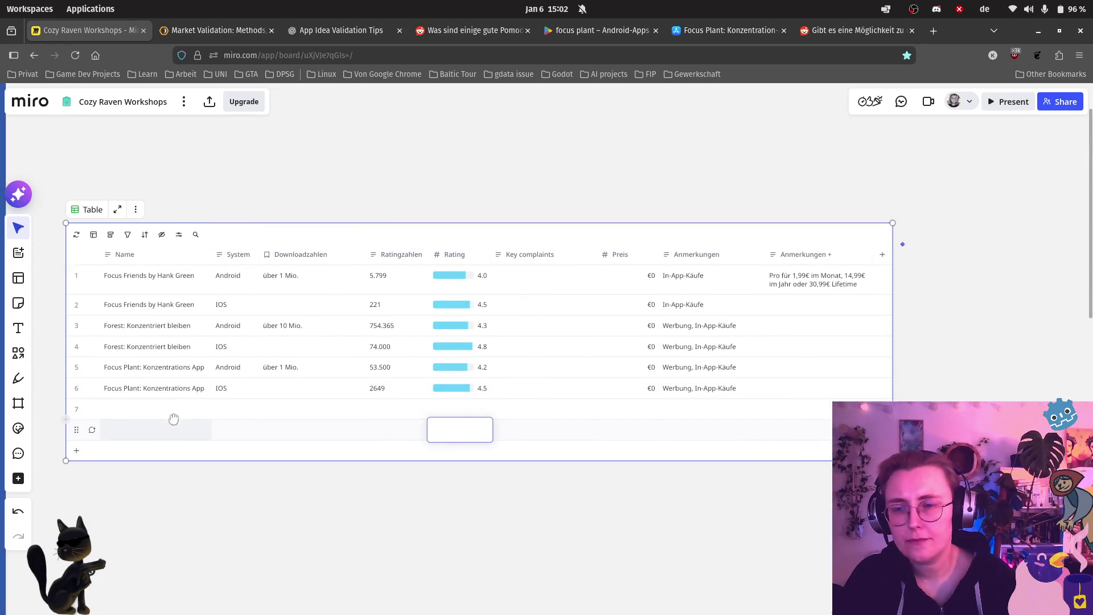
scroll(600, 367, "up", 4)
scroll(599, 370, "down", 2)
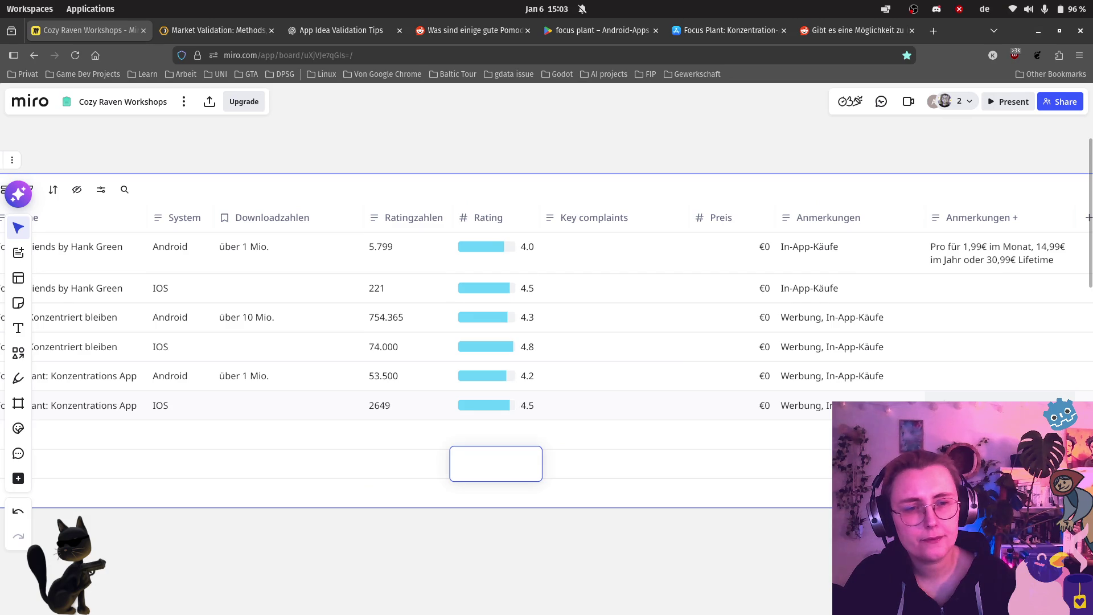
scroll(320, 415, "left", 3)
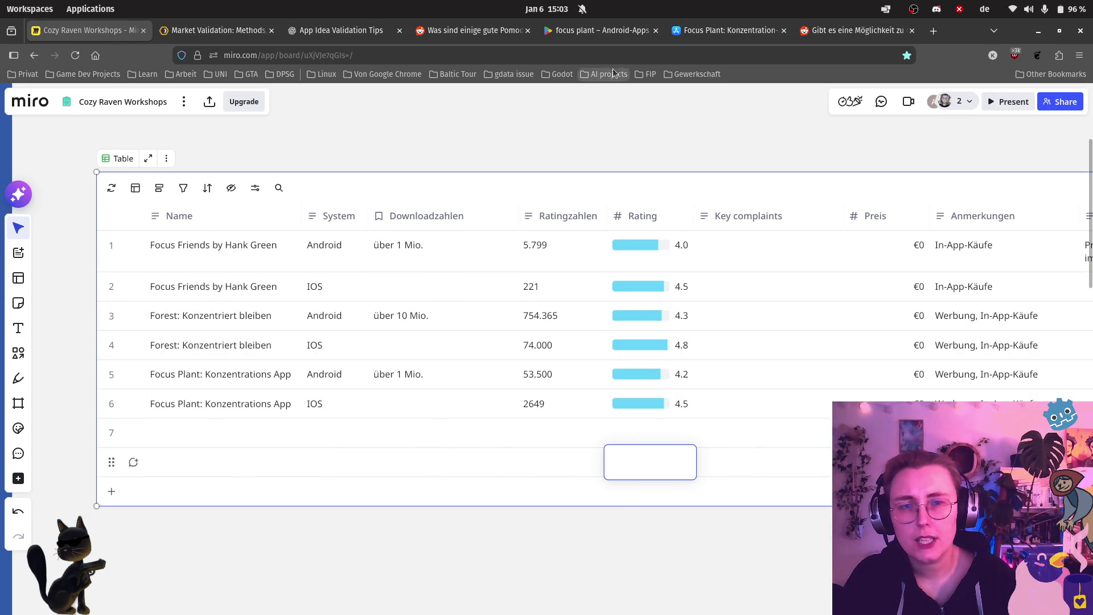
left_click(595, 31)
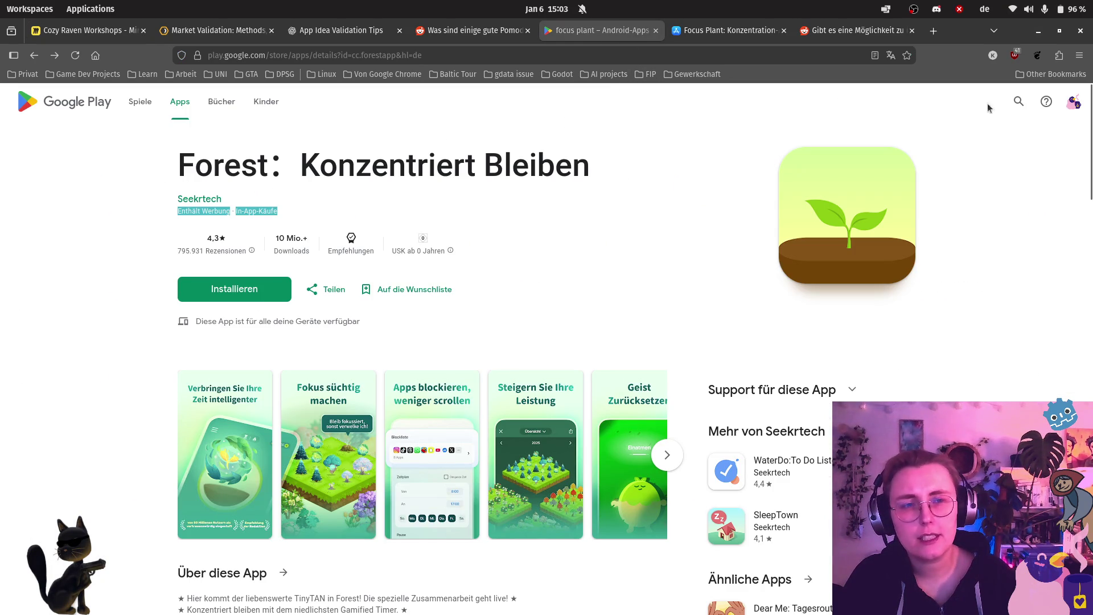
Step: Glance at the ChatGPT tips and App Store Focus Plant tabs, then go back to Google Play's Forest page
left_click(353, 33)
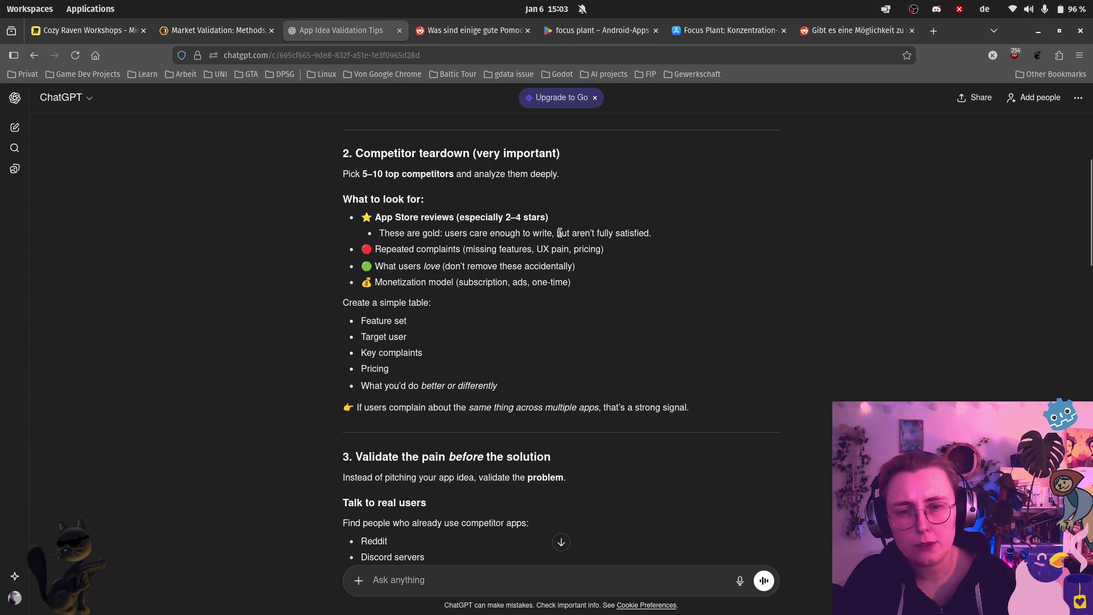
left_click(739, 31)
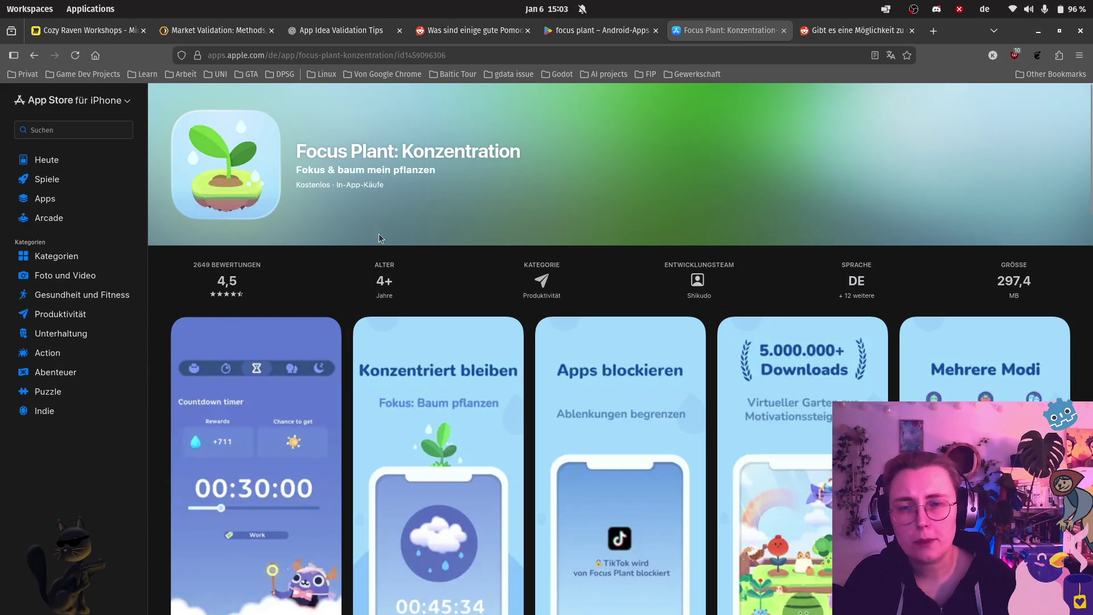
left_click(581, 31)
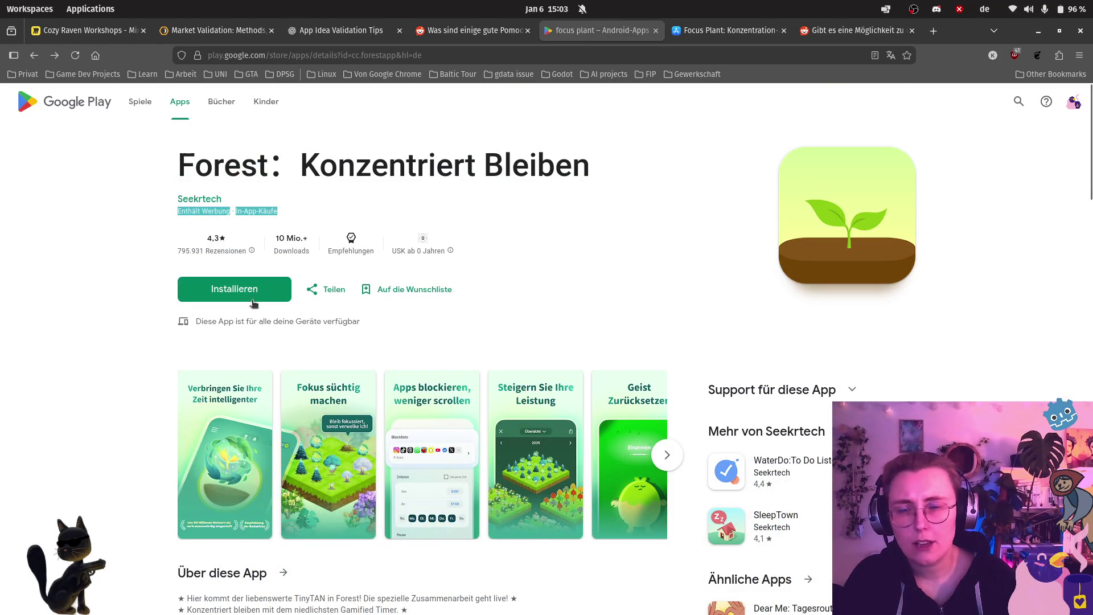
scroll(424, 295, "down", 5)
Step: Read through Forest's Google Play ratings and user reviews, then return to the Miro table
scroll(390, 295, "down", 10)
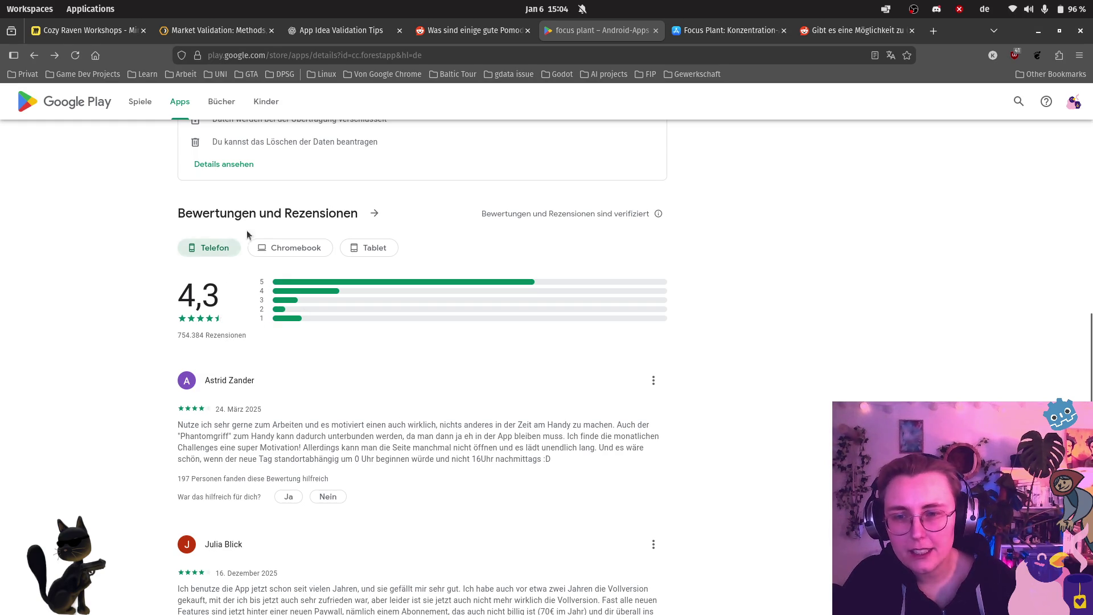
scroll(602, 334, "down", 2)
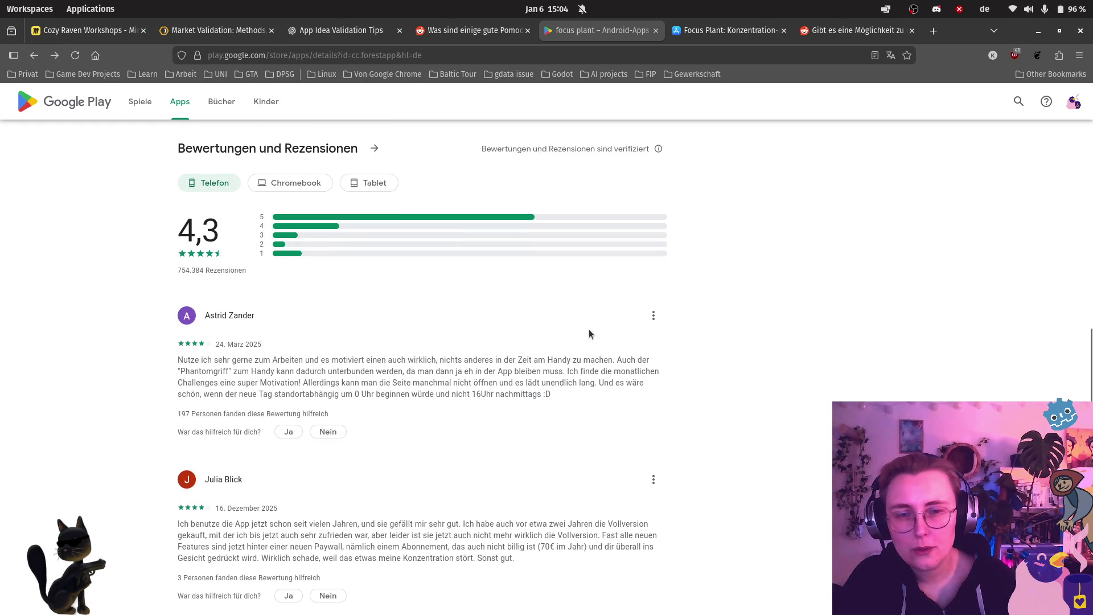
scroll(227, 421, "down", 5)
scroll(227, 421, "up", 6)
scroll(227, 422, "down", 5)
scroll(228, 421, "up", 9)
scroll(303, 442, "down", 2)
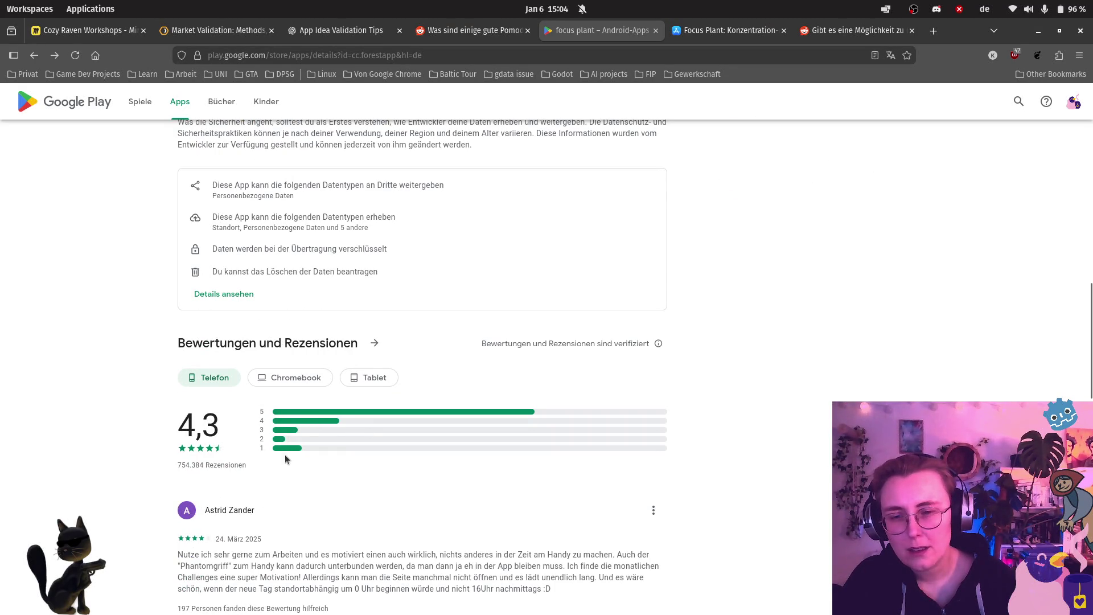
scroll(763, 439, "down", 15)
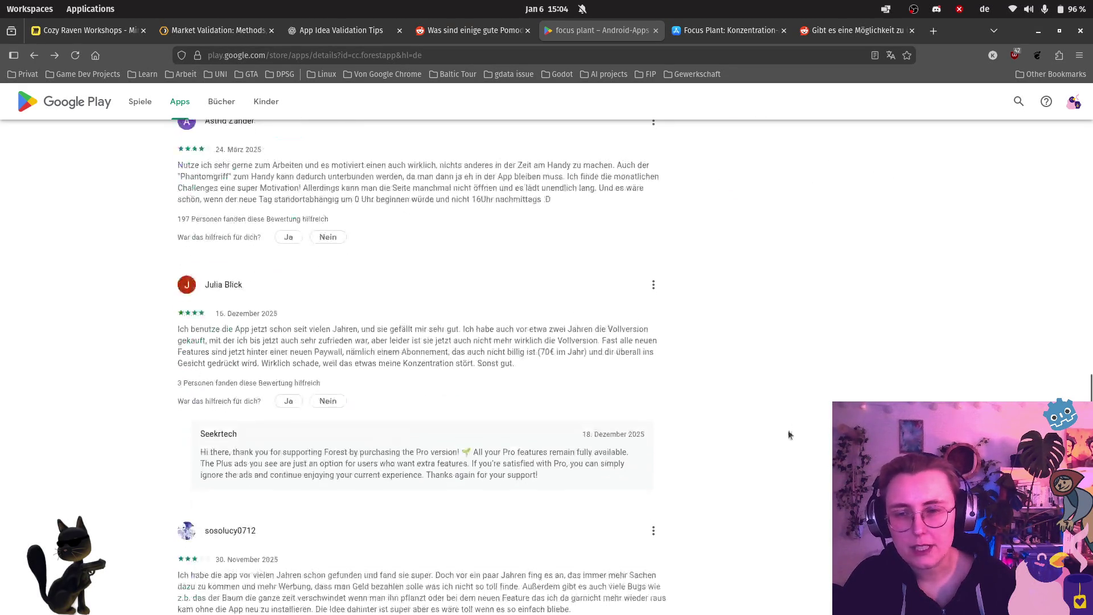
scroll(769, 424, "up", 7)
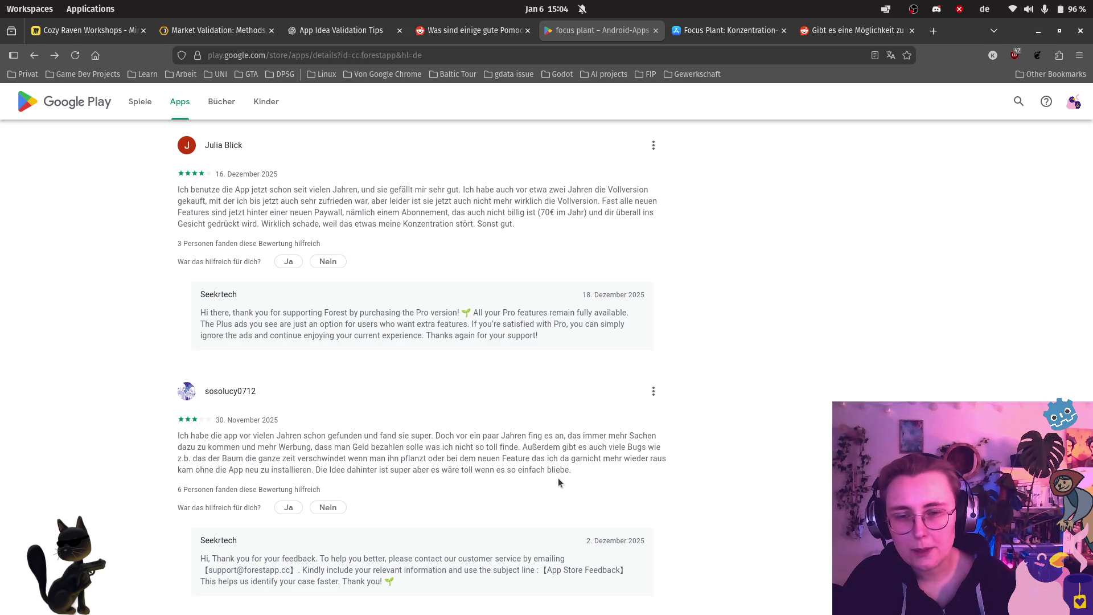
left_click(91, 31)
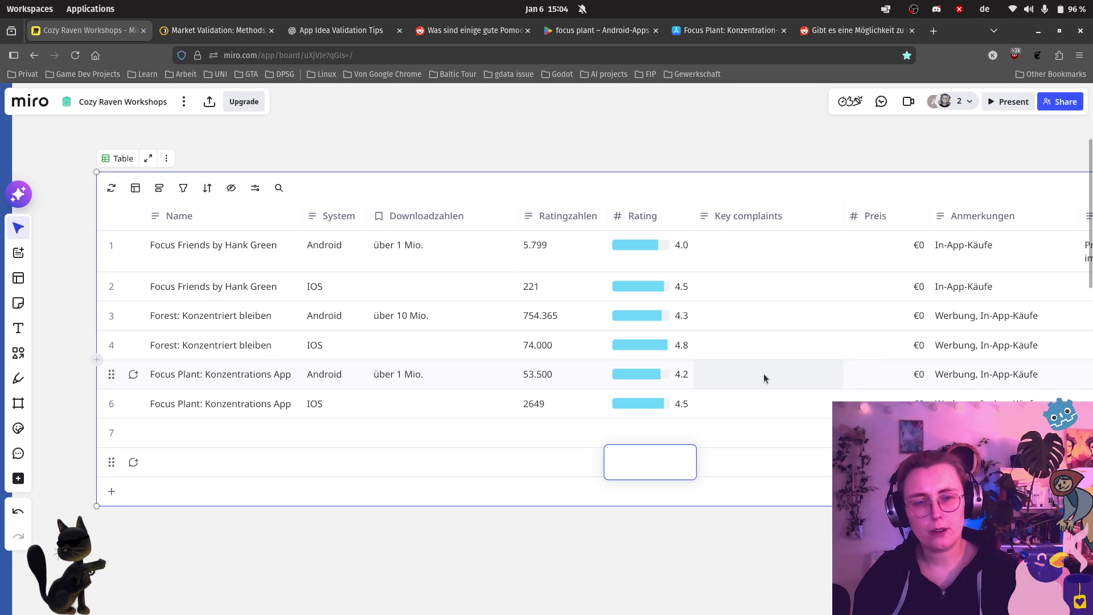
Step: Type 'Too many ads,' into the Focus Plant Android row's Key complaints cell
left_click(763, 374)
type("Too much")
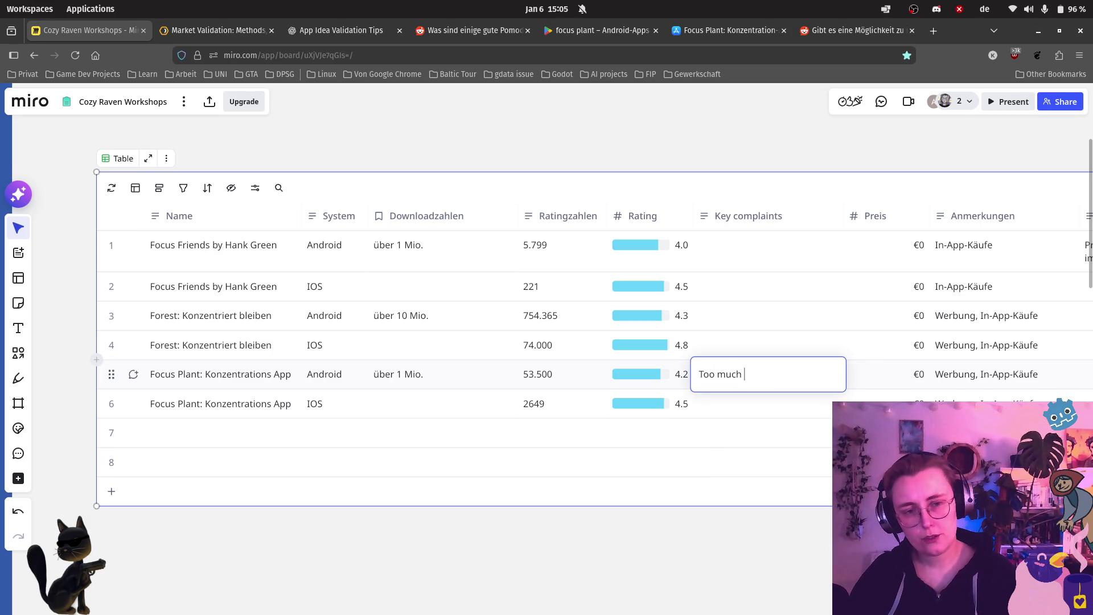
key("BackSpace")
key("BackSpace")
type("ny ads, buggy updates (couldn't close app properly=")
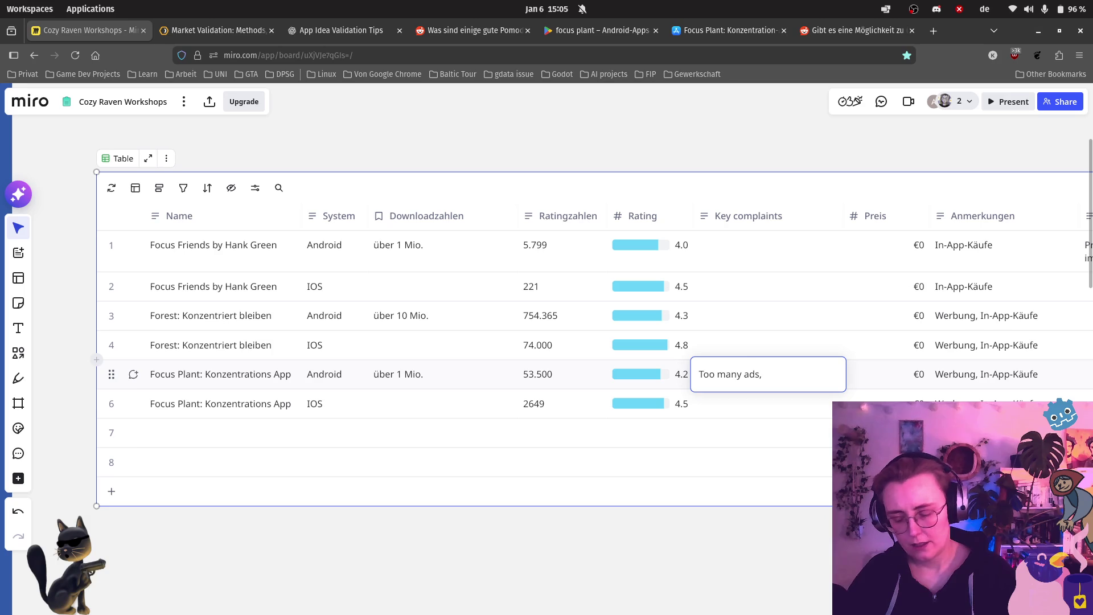
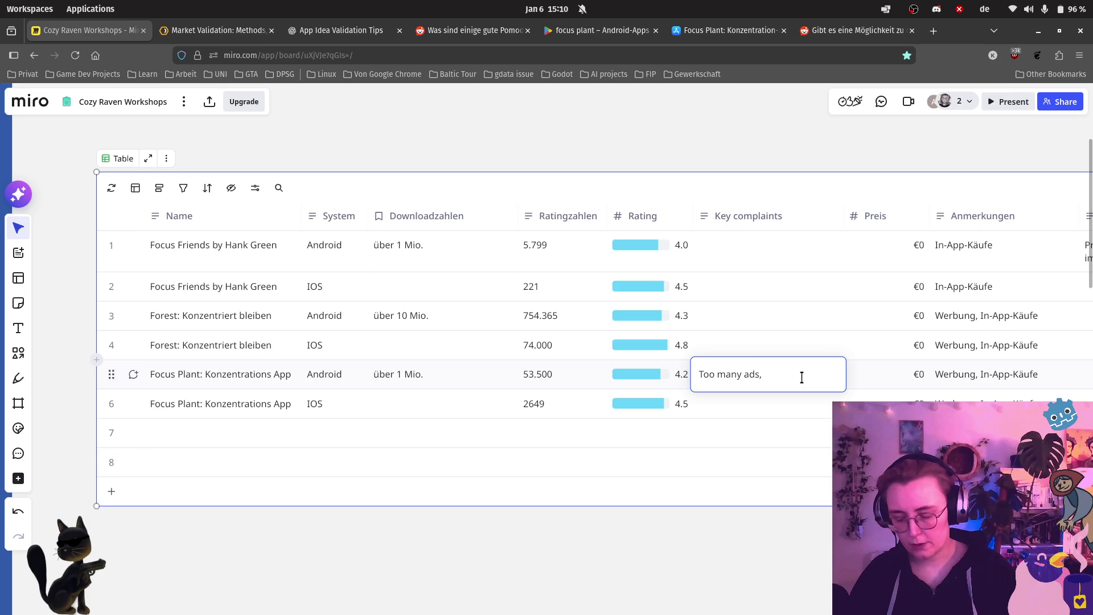
Step: Complete the Focus Plant Android complaints with 'buggy updates (couldn't close app properly)' and commit the cell
type(" bu")
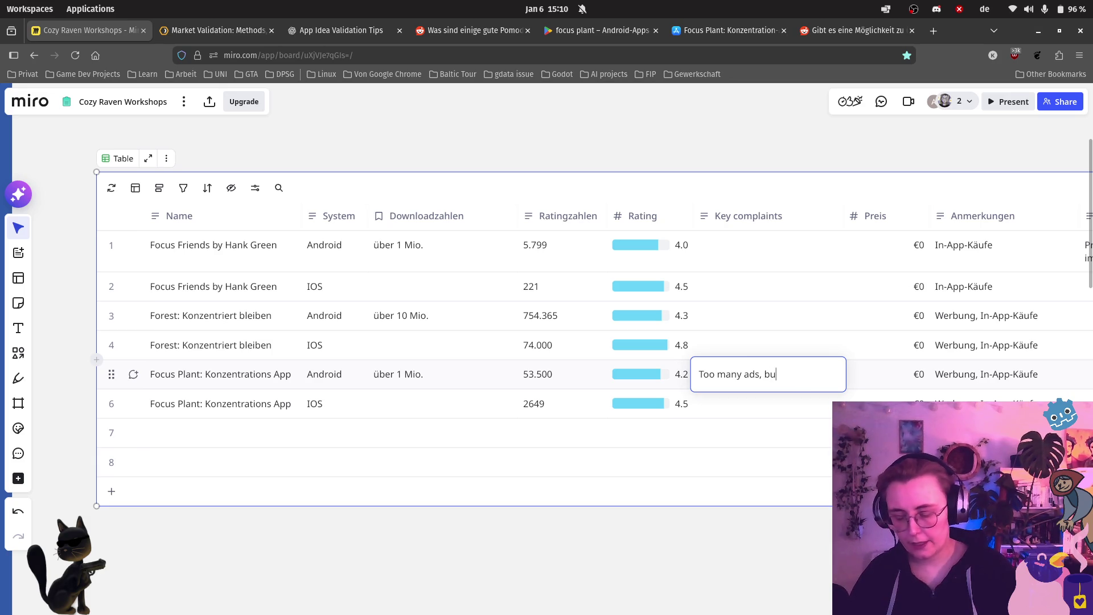
type("ggy updates ")
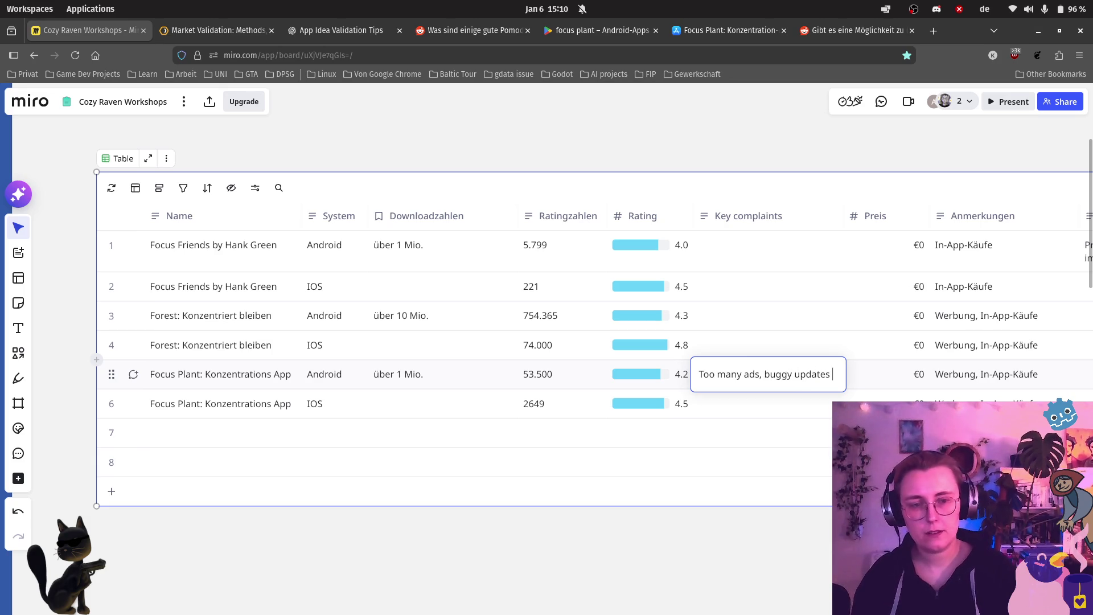
type("(couldn't clo")
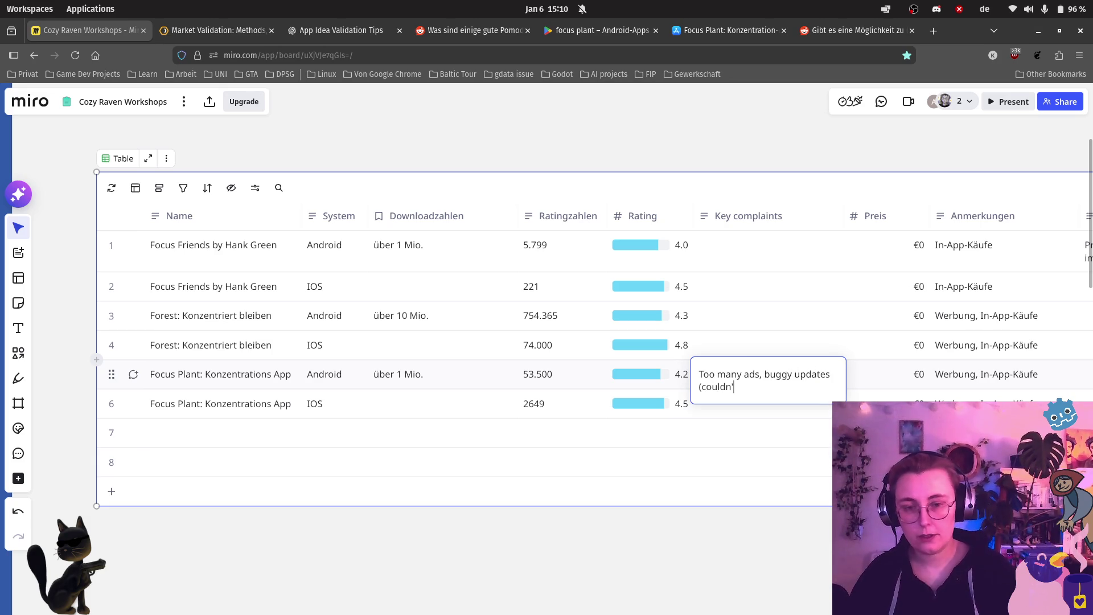
type("se ap")
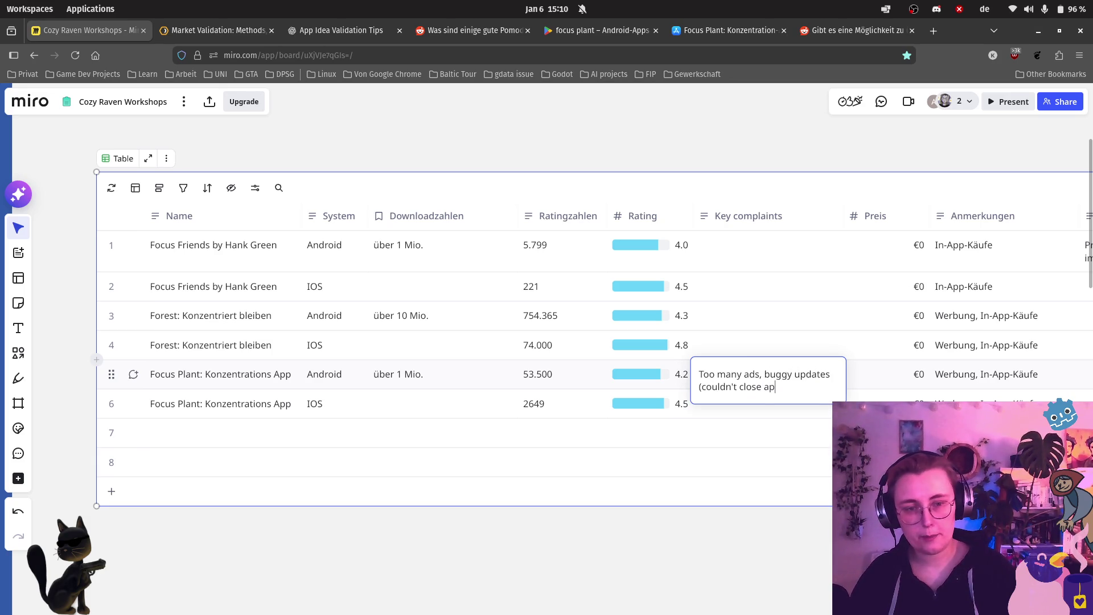
type("p properly=")
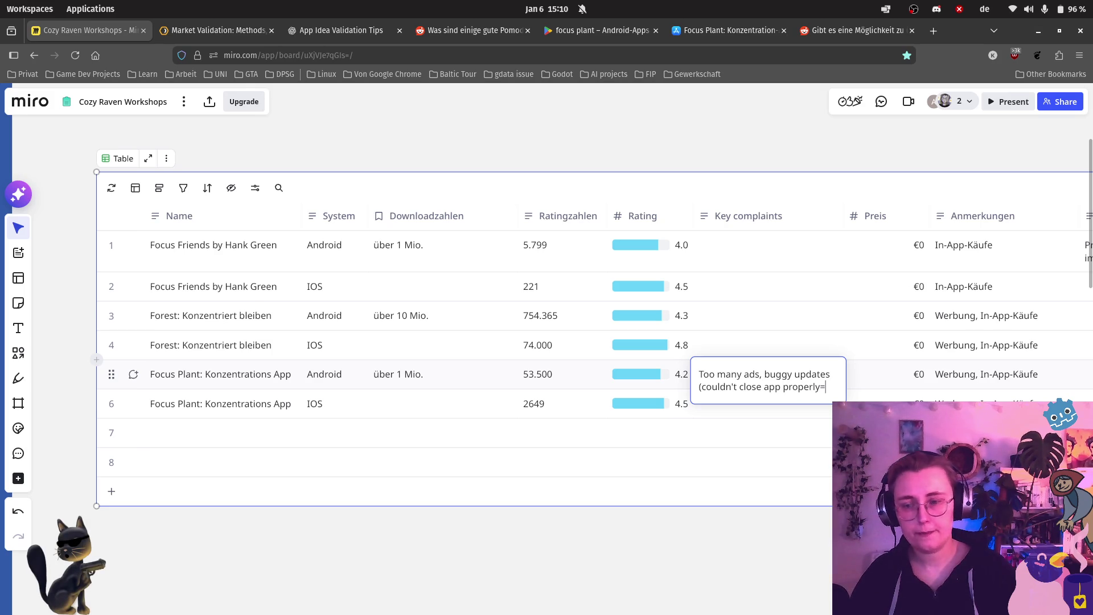
key("BackSpace")
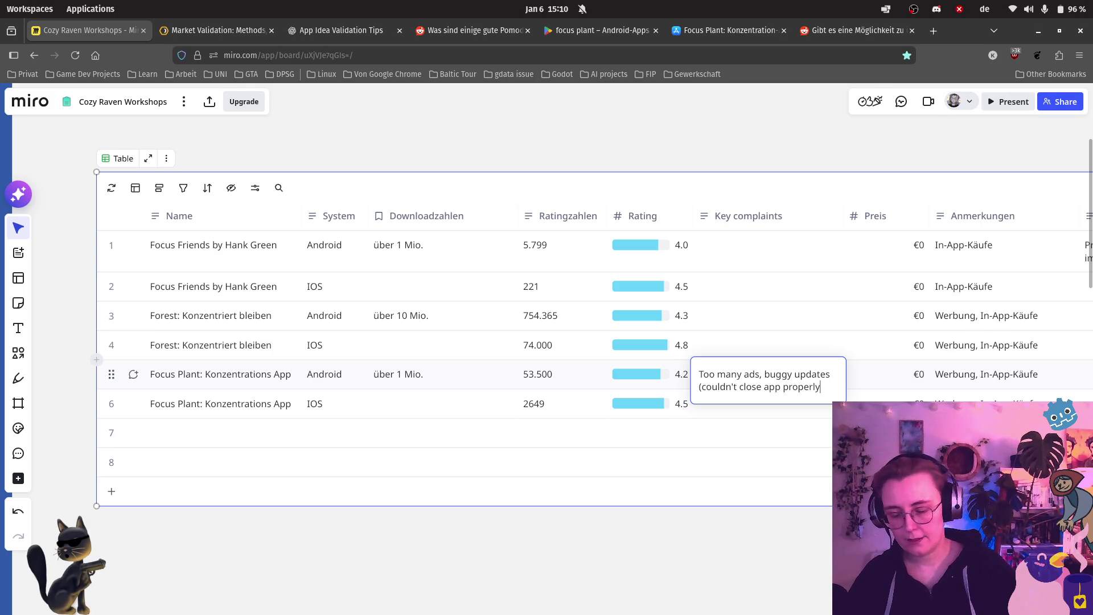
type(")")
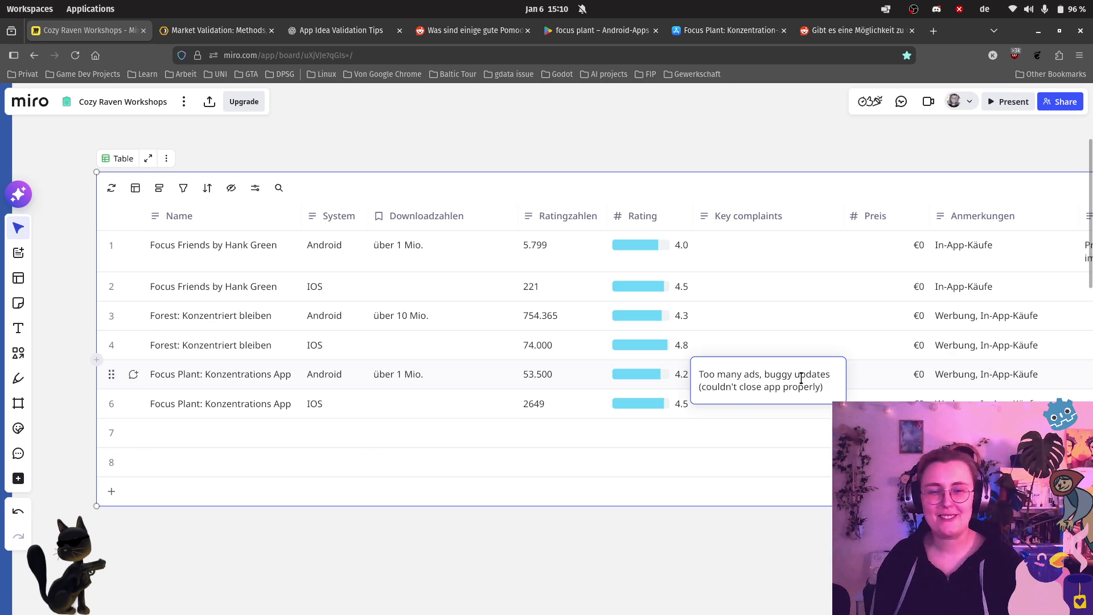
left_click(798, 420)
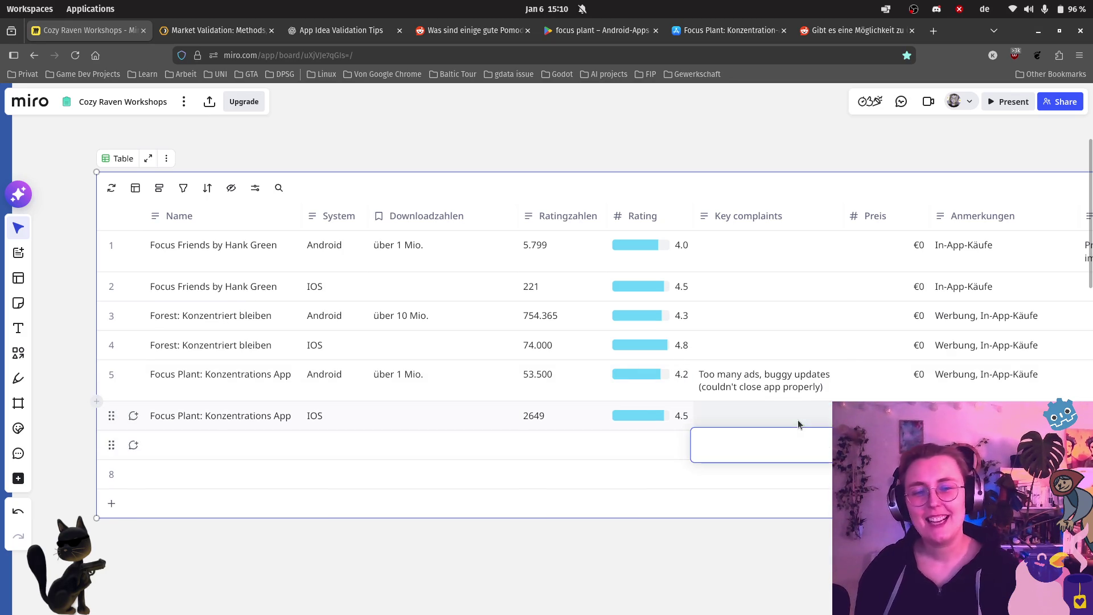
left_click(729, 30)
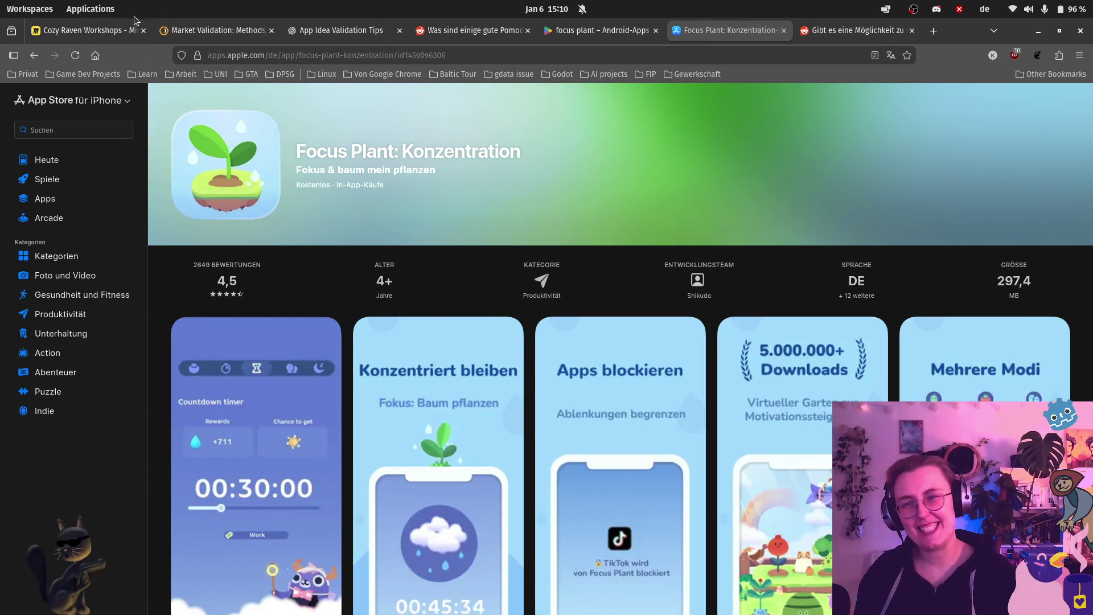
Step: Review the Focus Plant: Konzentration App Store listing, then go to the Reddit download-count thread
mouse_move(101, 32)
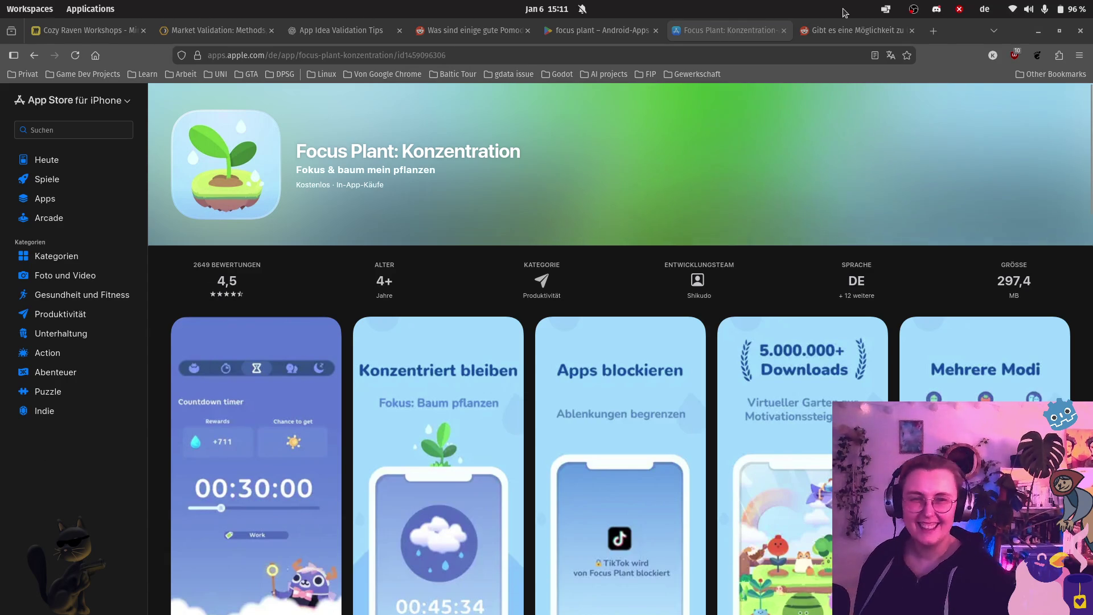
left_click(831, 33)
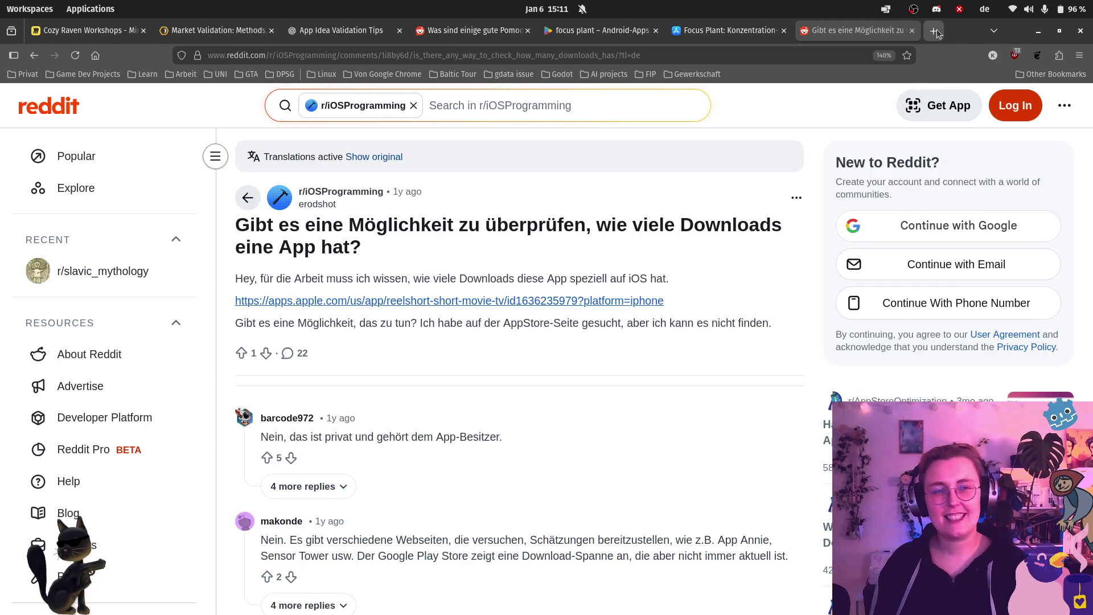
Step: Read the Reddit replies on private download counts, then start a new browser tab
left_click(933, 31)
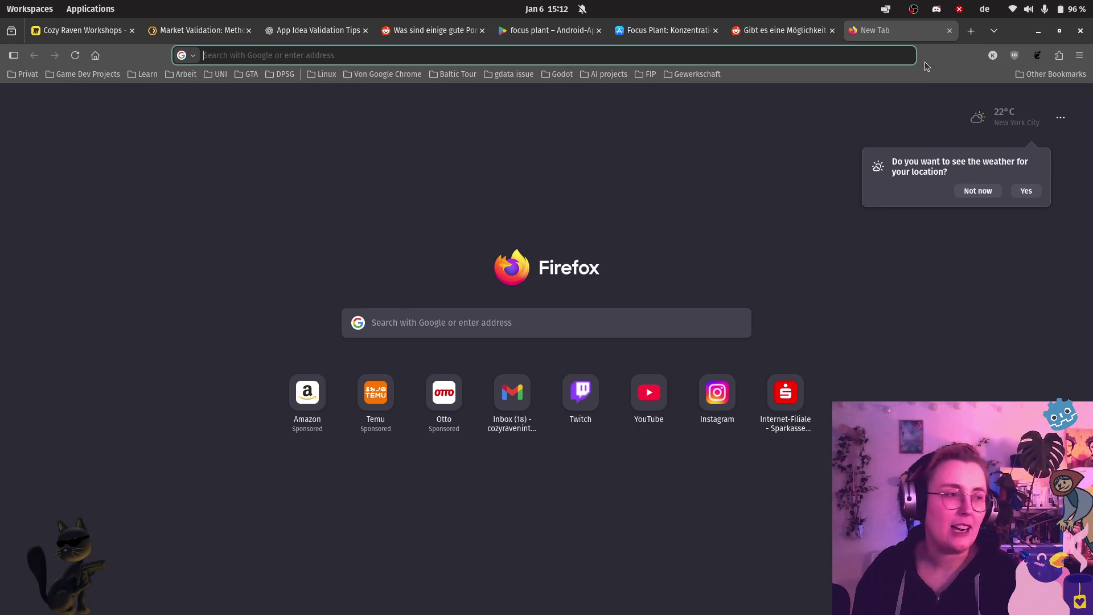
Step: Google 'I'm using arch btw programming language' and open the GitHub repository result
type("I'm us")
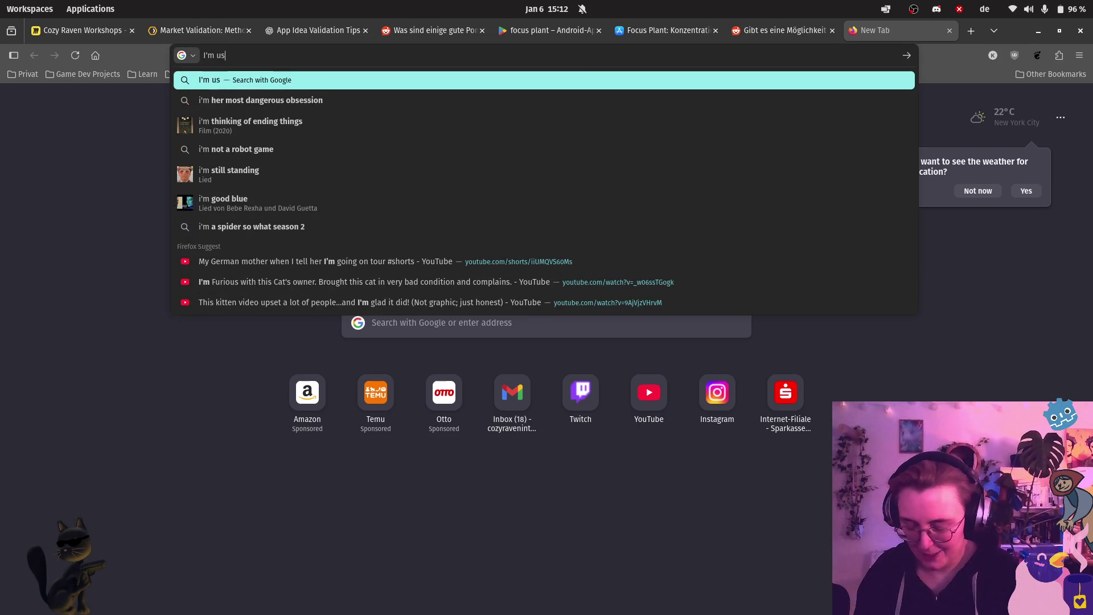
type("ing arch t")
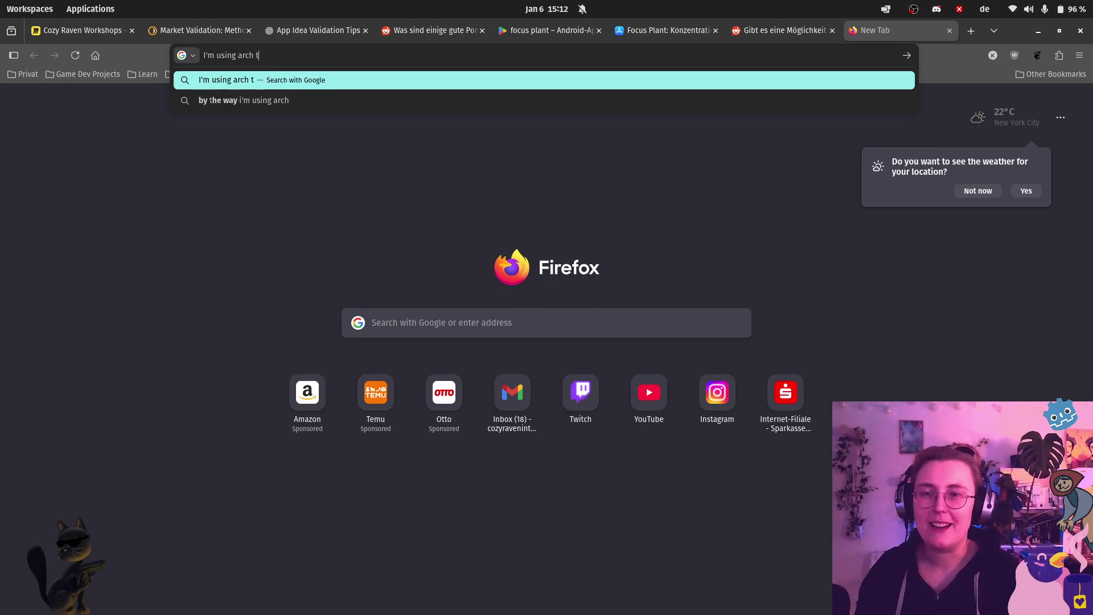
key("BackSpace")
type("btw")
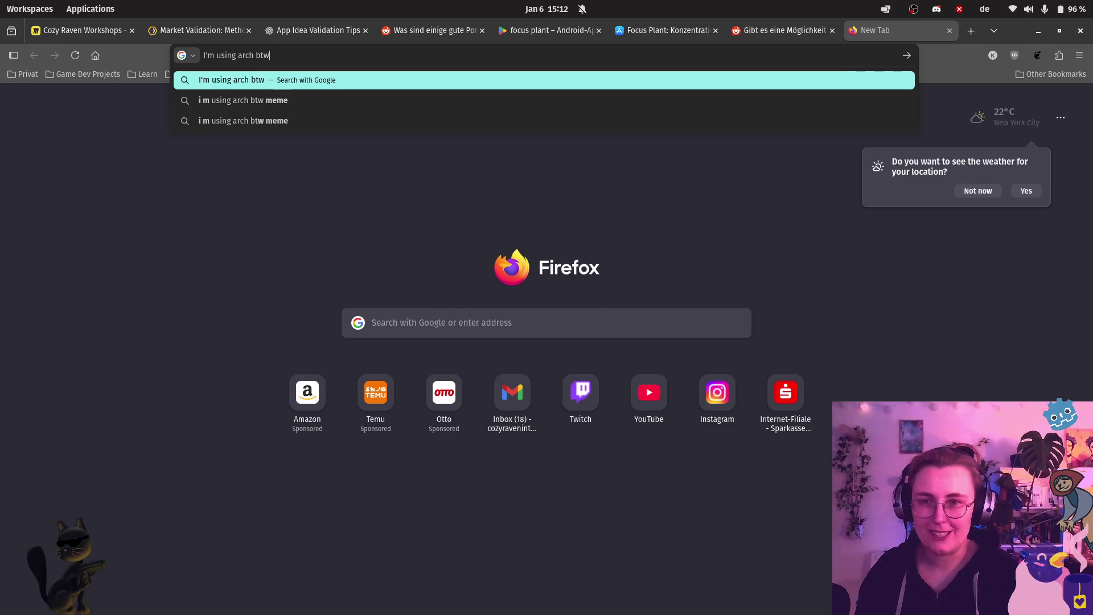
type(" programming ")
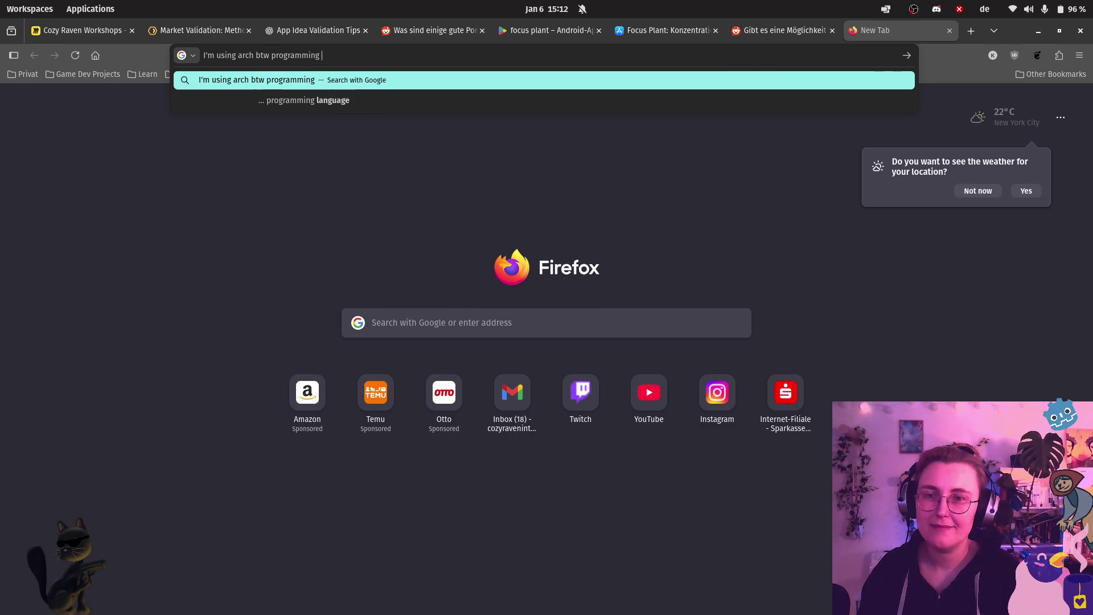
type("lan")
key("BackSpace")
type("guage")
key("Return")
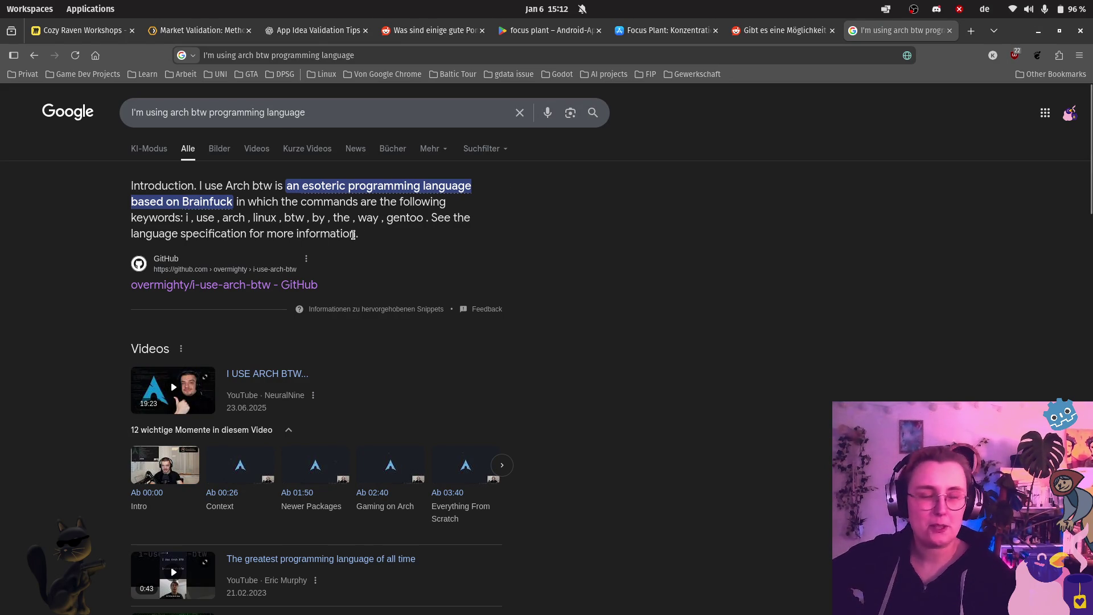
left_click(246, 288)
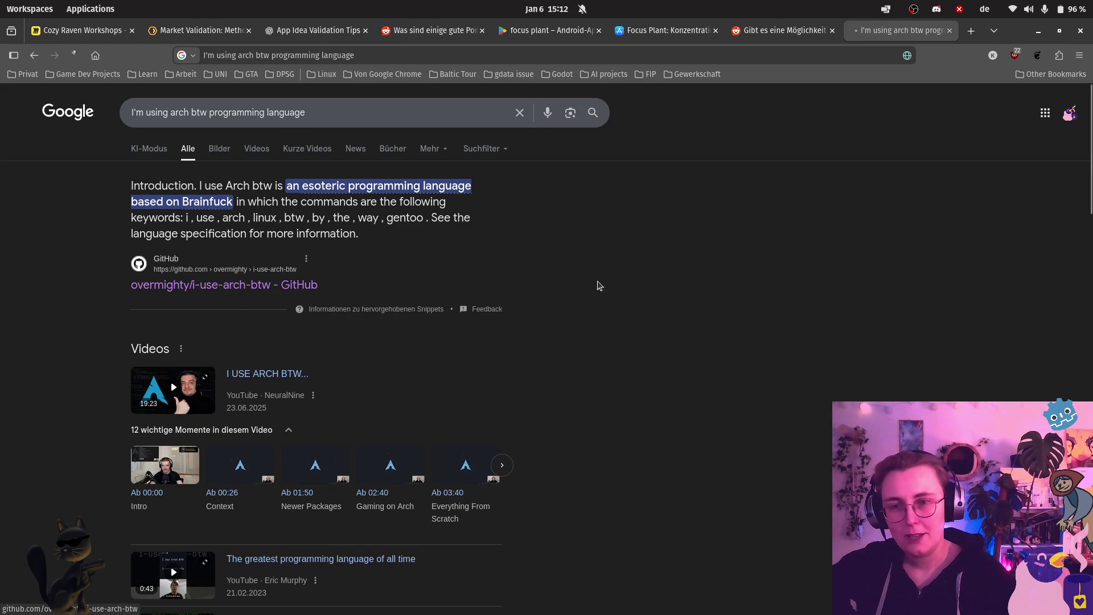
Step: Scroll through the I use Arch btw README to its Prerequisites, Building and Installation sections
scroll(594, 330, "down", 5)
scroll(594, 330, "down", 5)
scroll(569, 333, "up", 2)
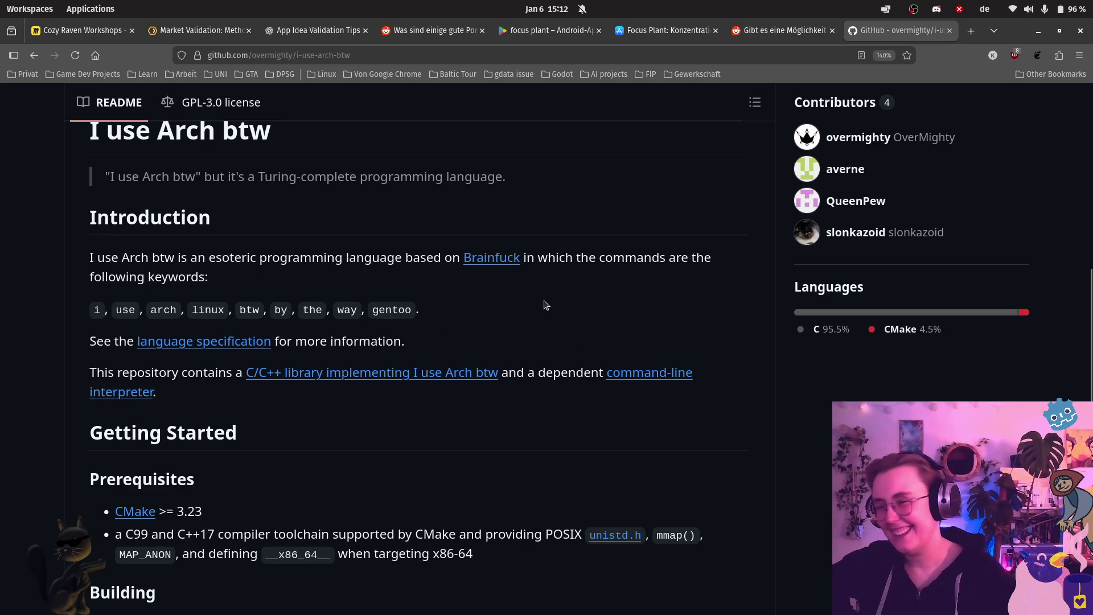
scroll(543, 308, "down", 5)
scroll(557, 309, "down", 5)
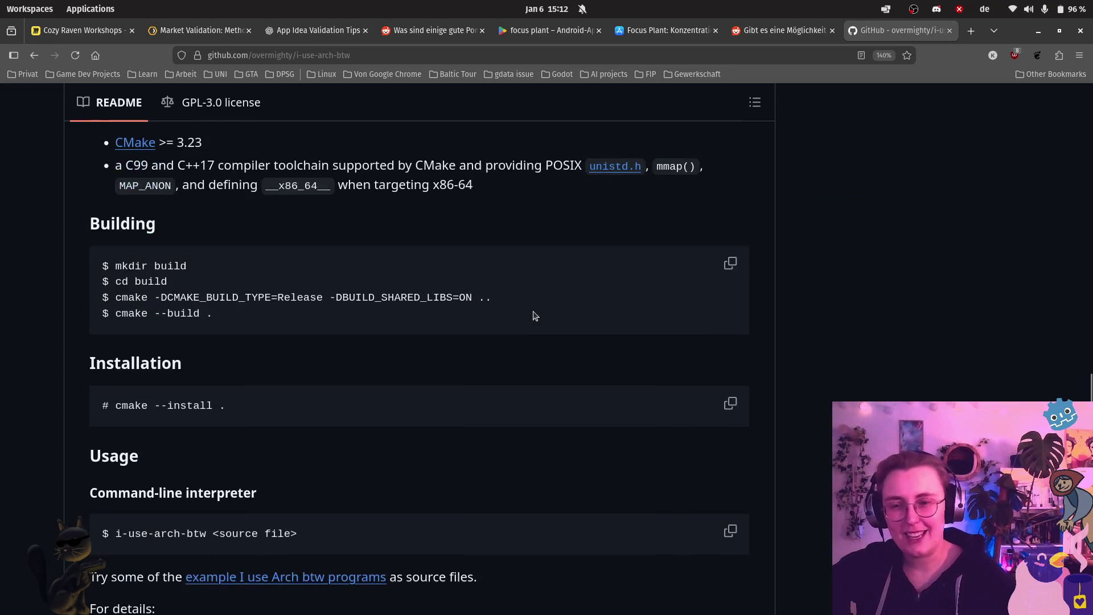
scroll(531, 307, "down", 3)
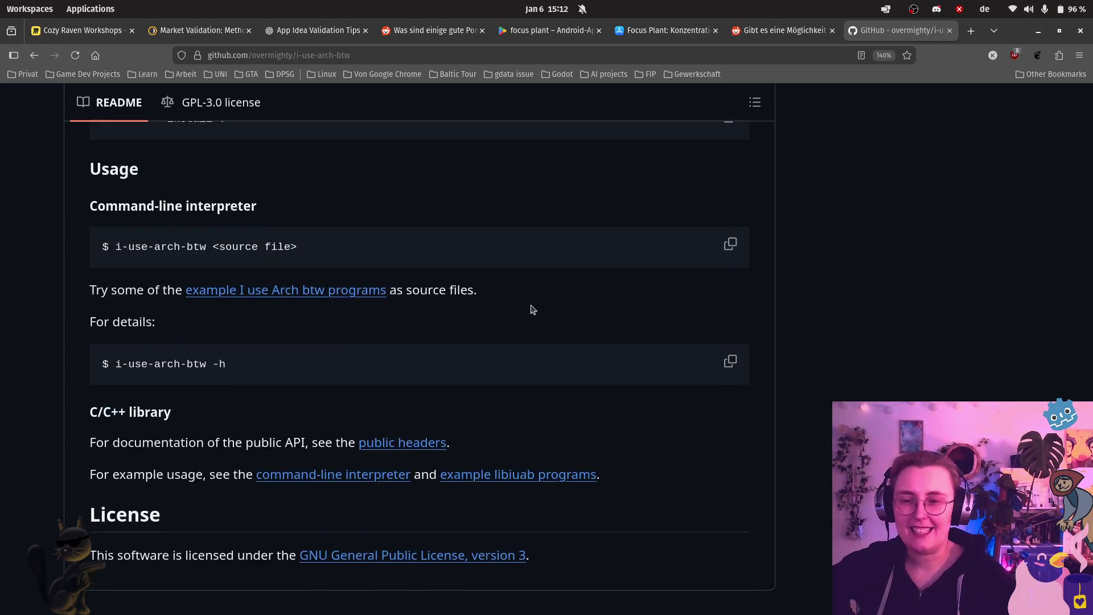
scroll(547, 284, "up", 20)
scroll(557, 269, "up", 5)
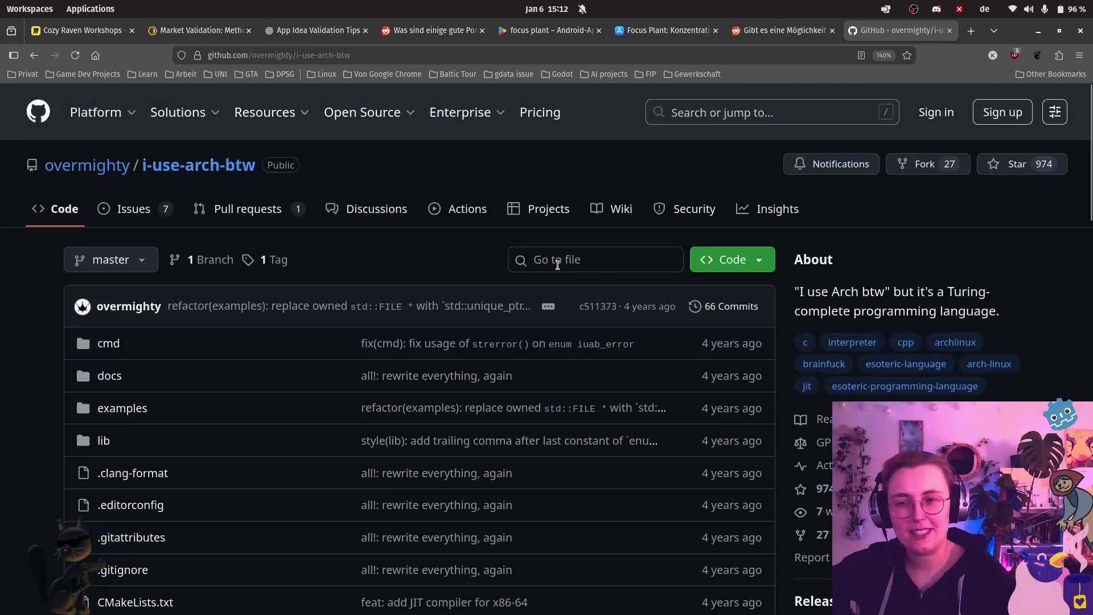
scroll(555, 416, "down", 8)
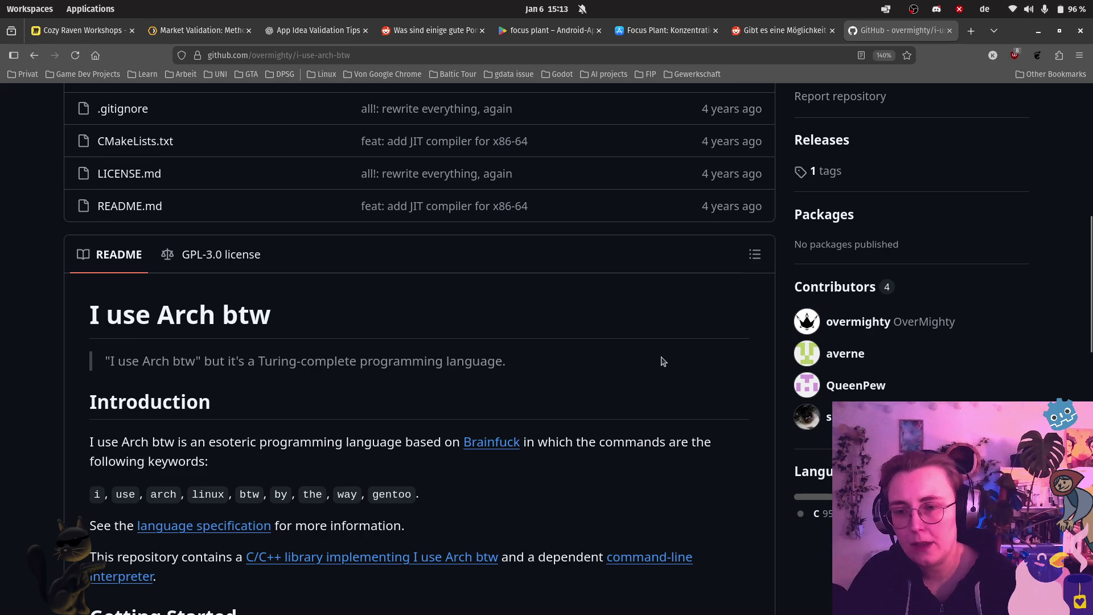
scroll(663, 362, "down", 1)
scroll(663, 363, "down", 2)
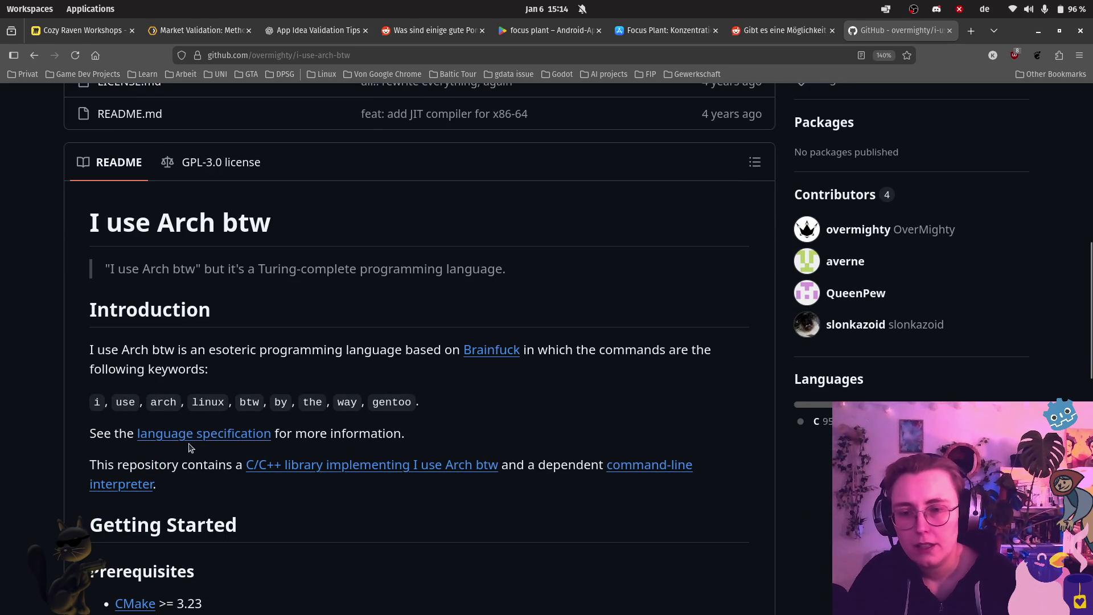
scroll(476, 427, "down", 6)
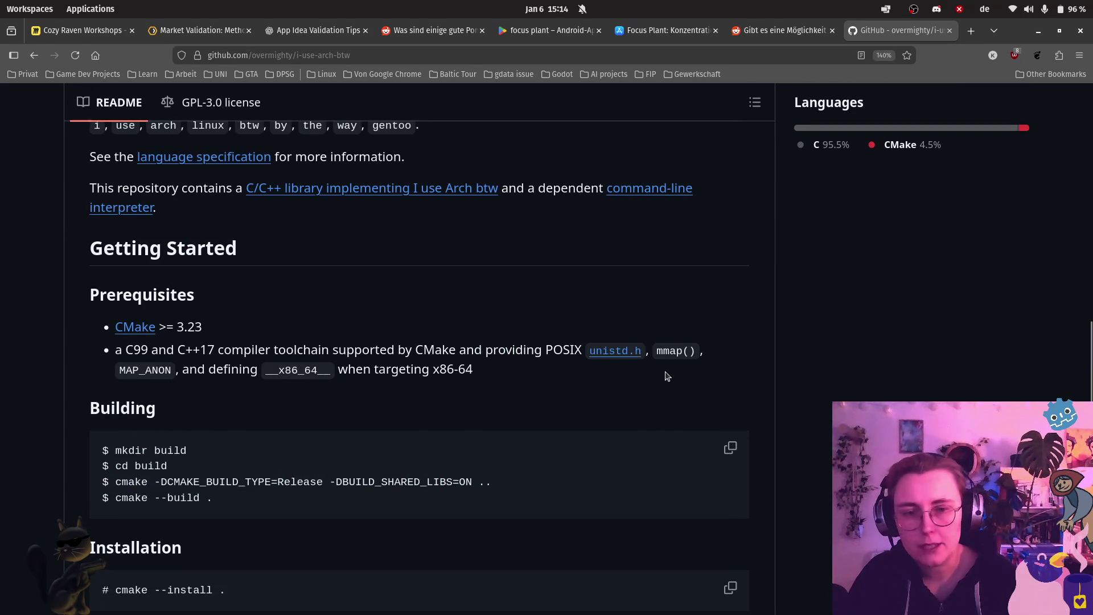
Step: Search 'example code for i use archt btw' and open the first GitHub result in a new tab
left_click(971, 30)
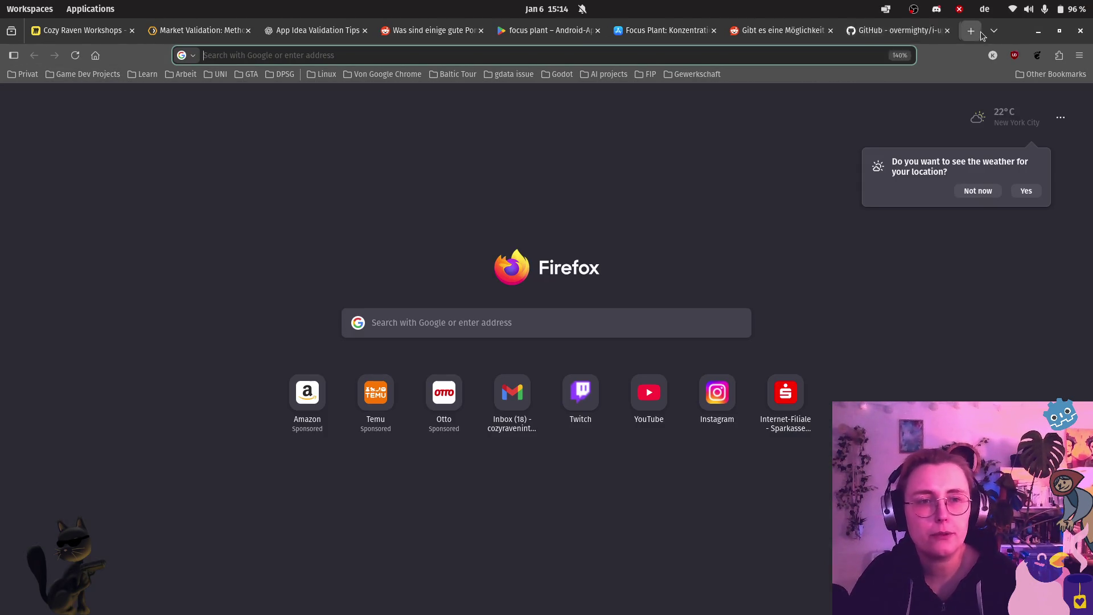
type("example")
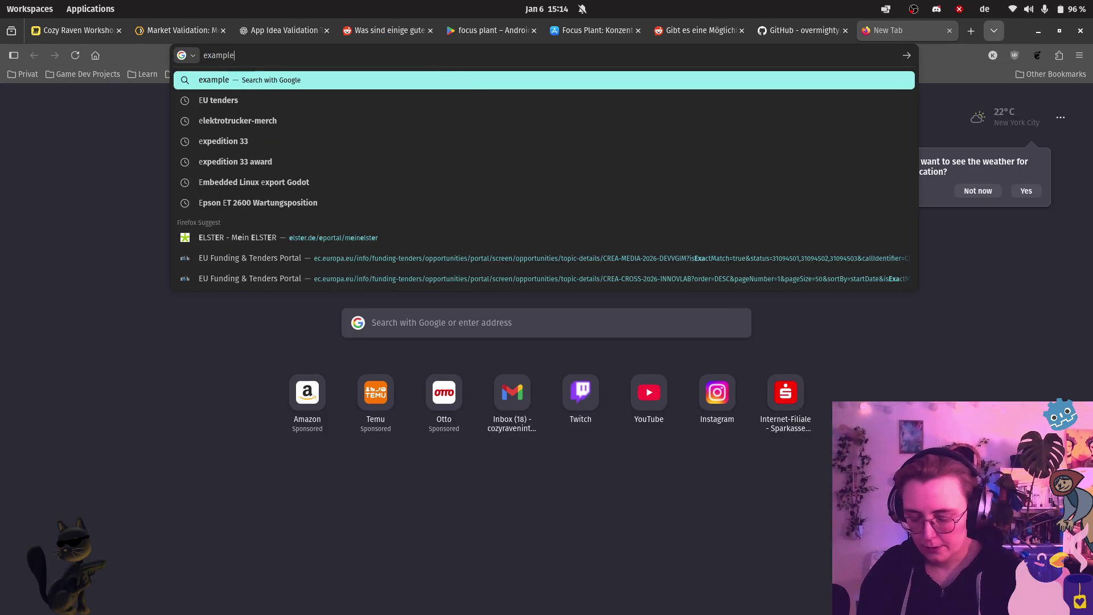
type(" code for i use archt btw")
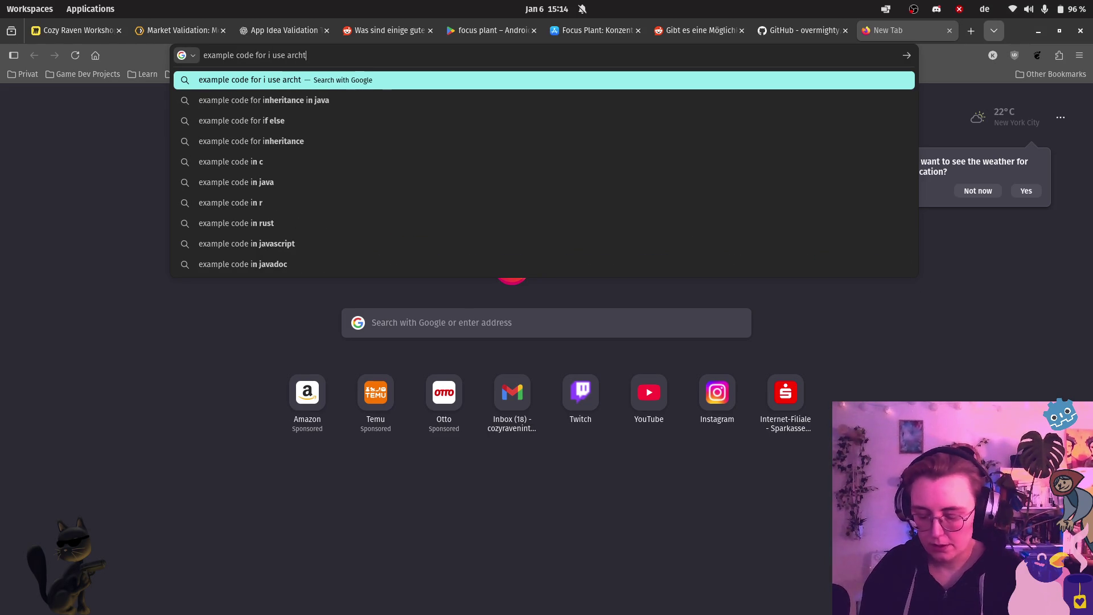
key("Return")
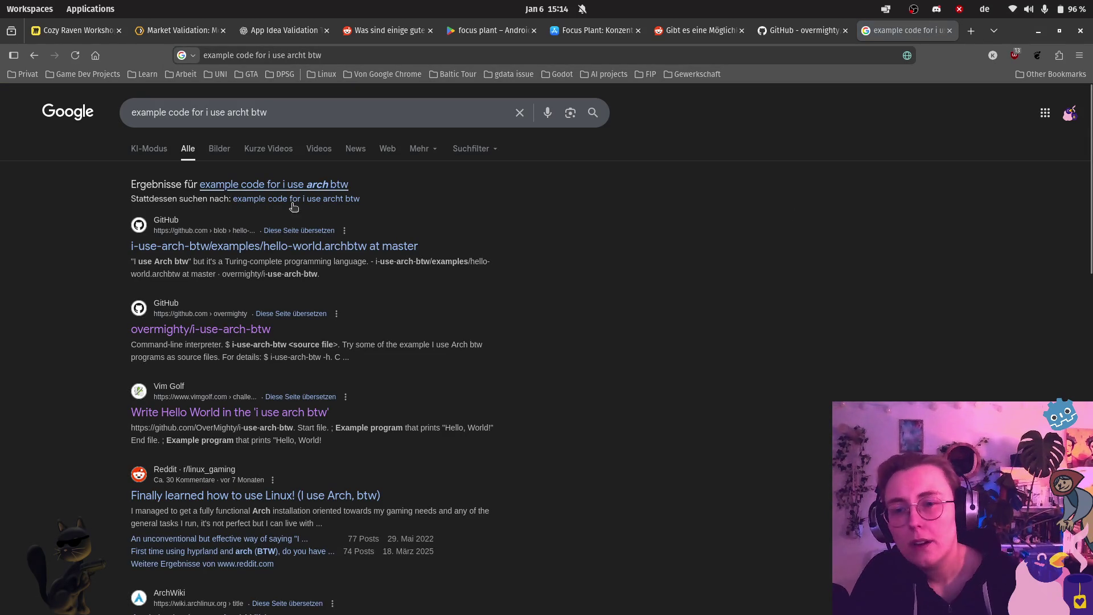
right_click(308, 247)
left_click(406, 261)
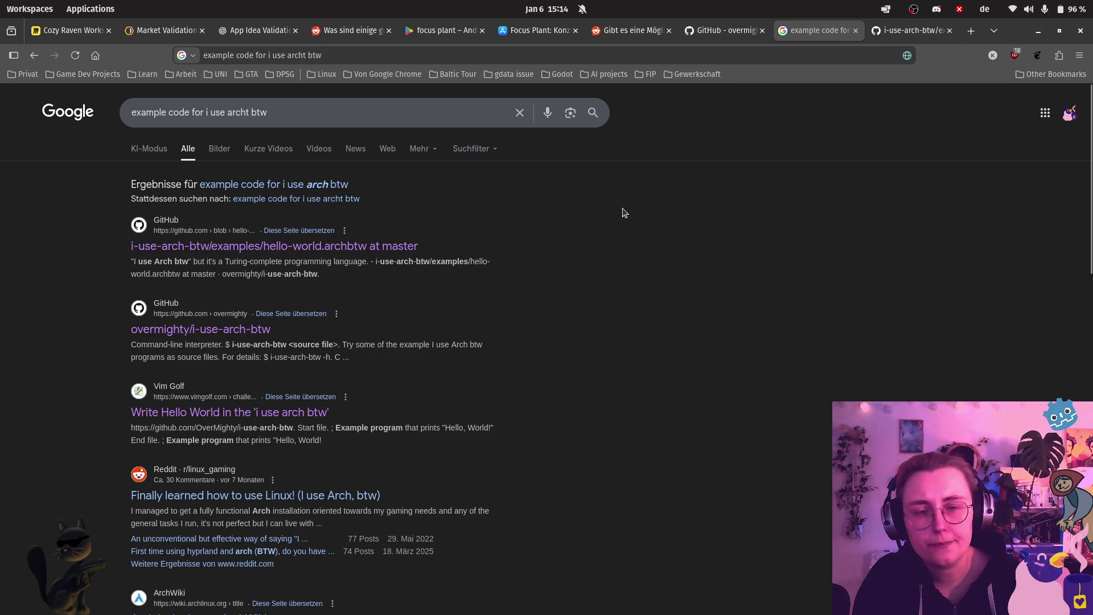
Step: View the hello-world.archbtw example, highlighting its code lines 3–11
left_click(880, 33)
scroll(805, 334, "down", 3)
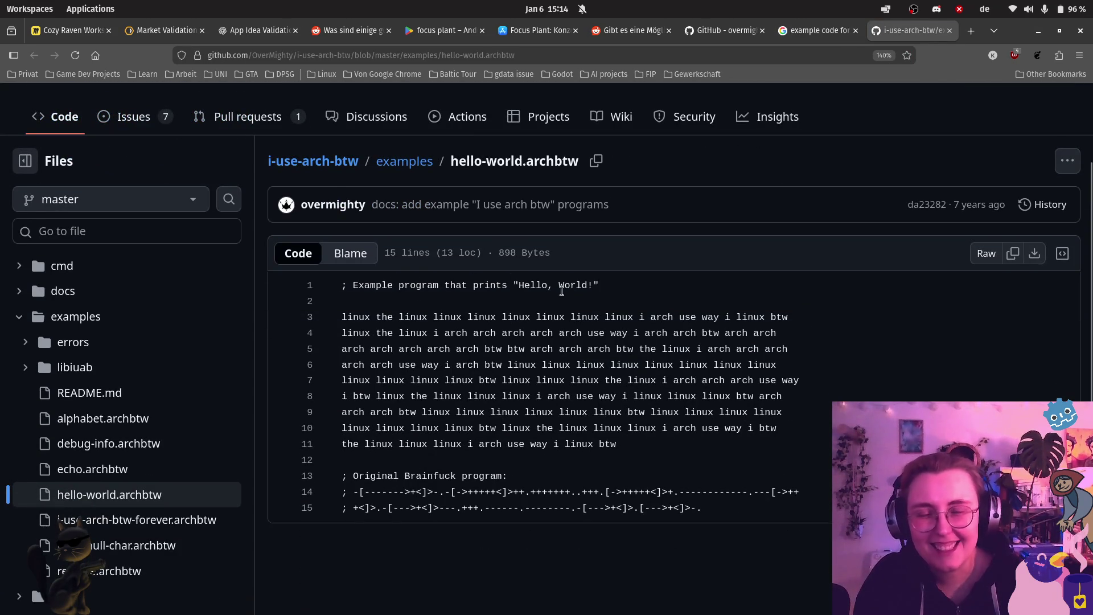
mouse_move(342, 318)
left_mouse_down()
mouse_move(628, 412)
mouse_move(659, 446)
left_mouse_up()
left_click(667, 459)
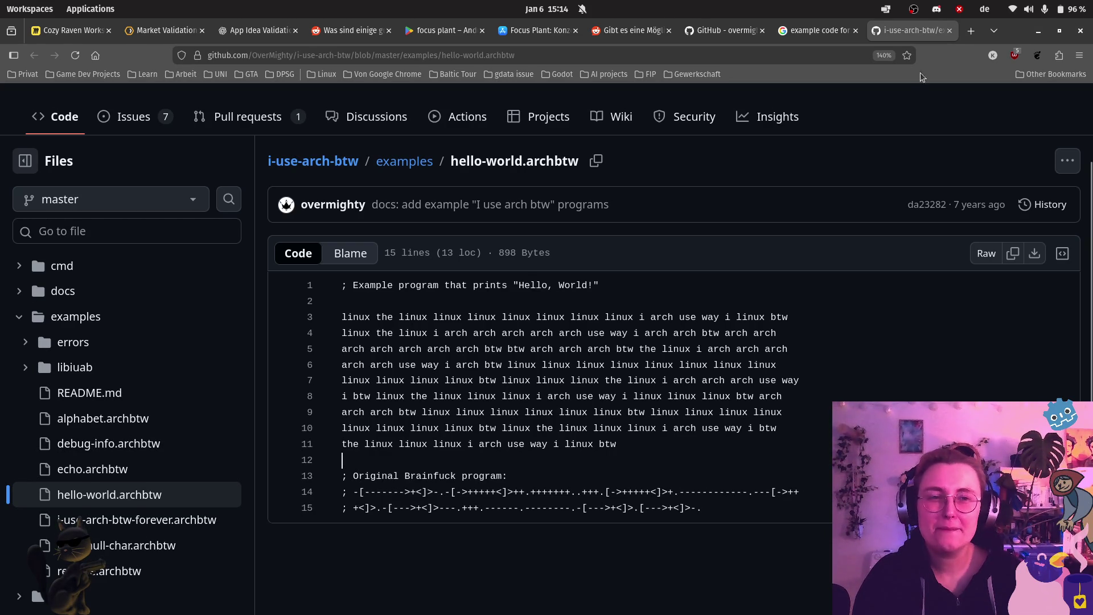
left_click(971, 32)
Step: Search ArnoldC, open the lhartikk.github.io/ArnoldC homepage, and close the i-use-arch-btw example tab
type("ArnoldC")
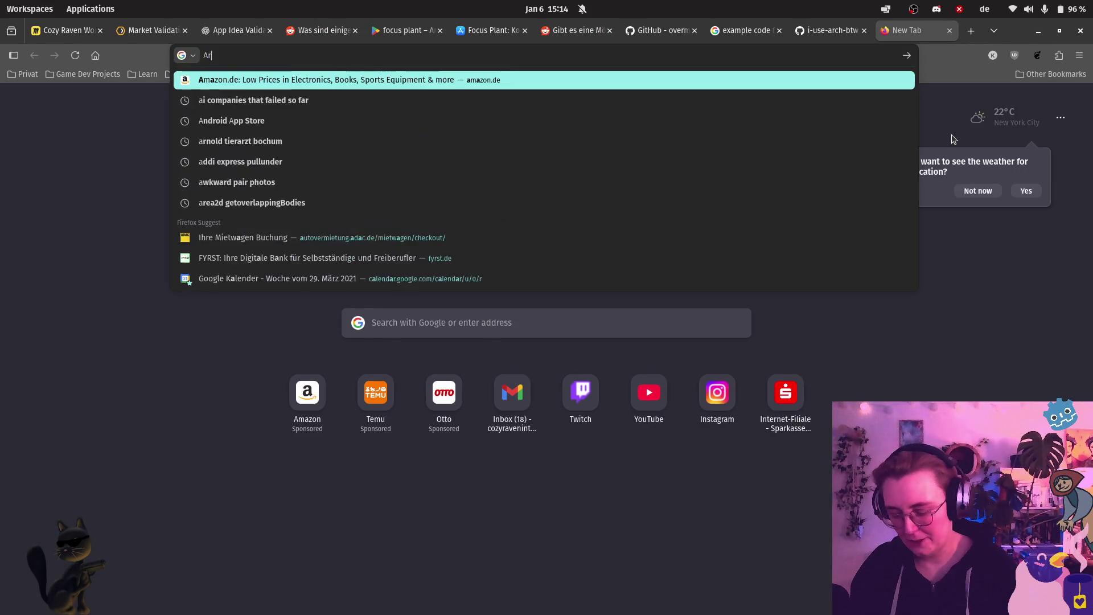
key("Return")
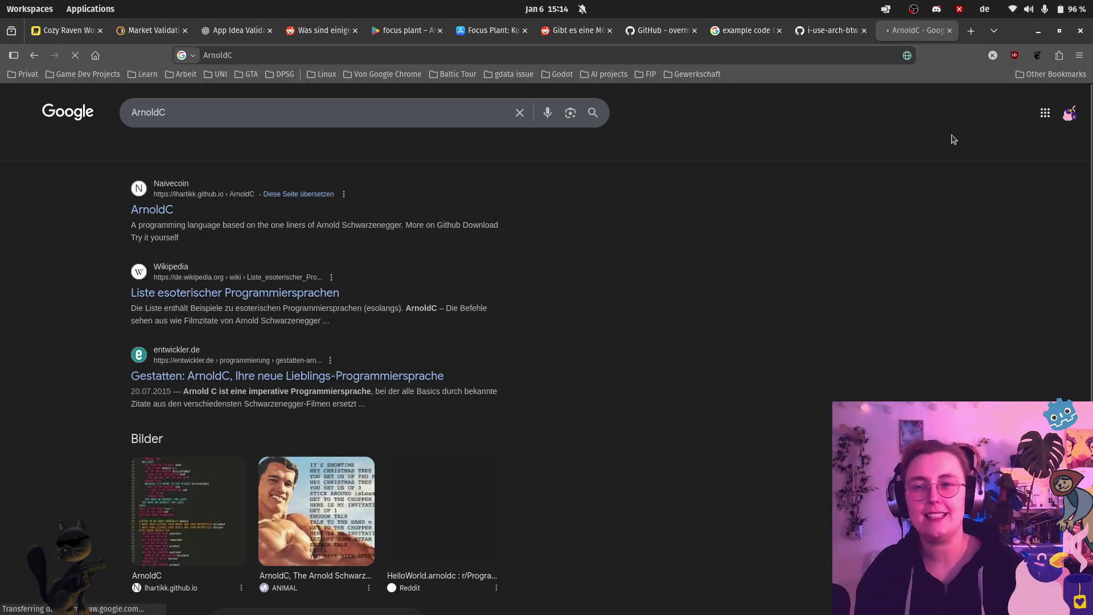
left_click(152, 209)
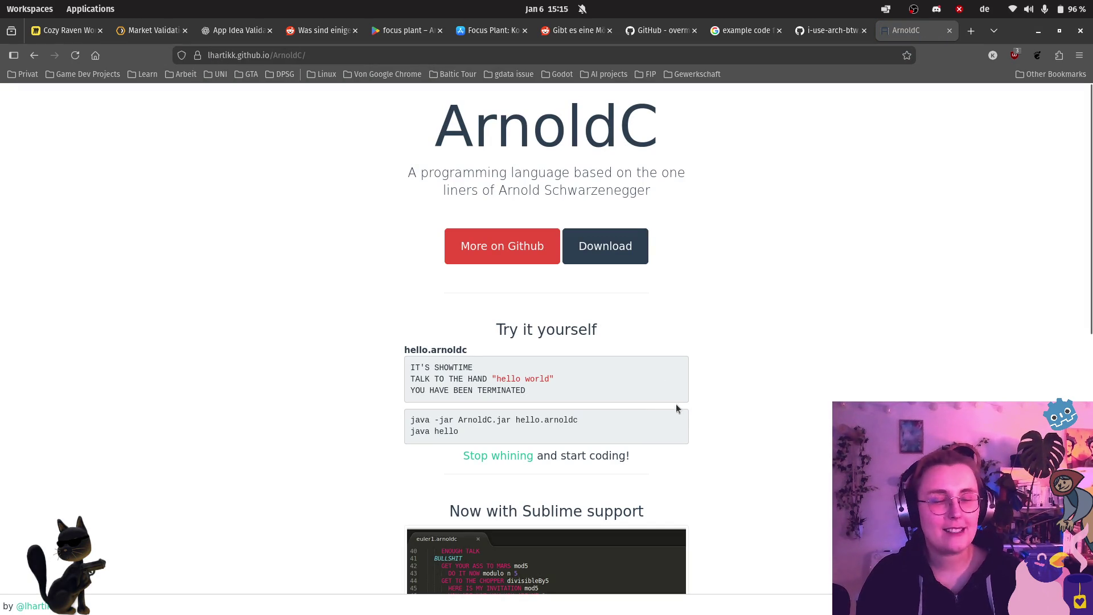
left_click(864, 30)
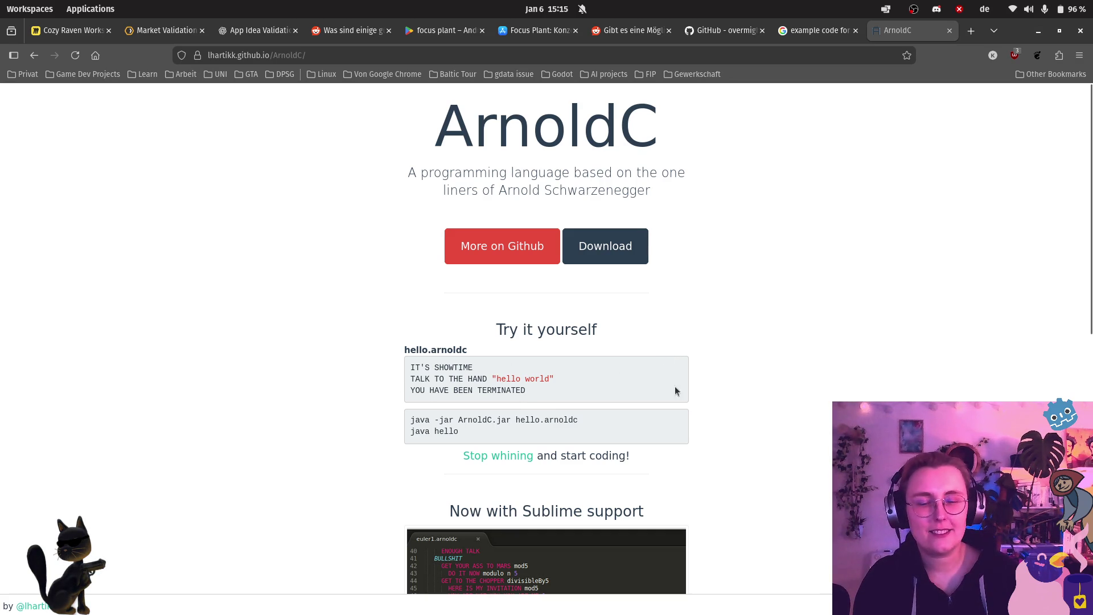
Step: Highlight lines of the ArnoldC hello-world sample, including YOU HAVE BEEN TERMINATED, then close the page
left_click_drag(494, 378, 569, 380)
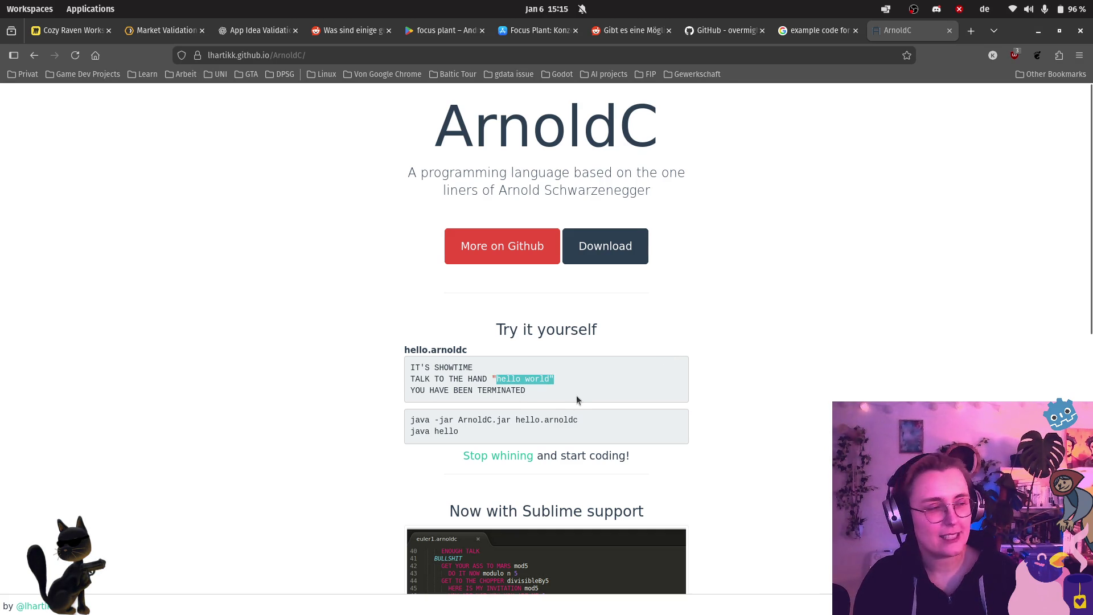
left_click(575, 398)
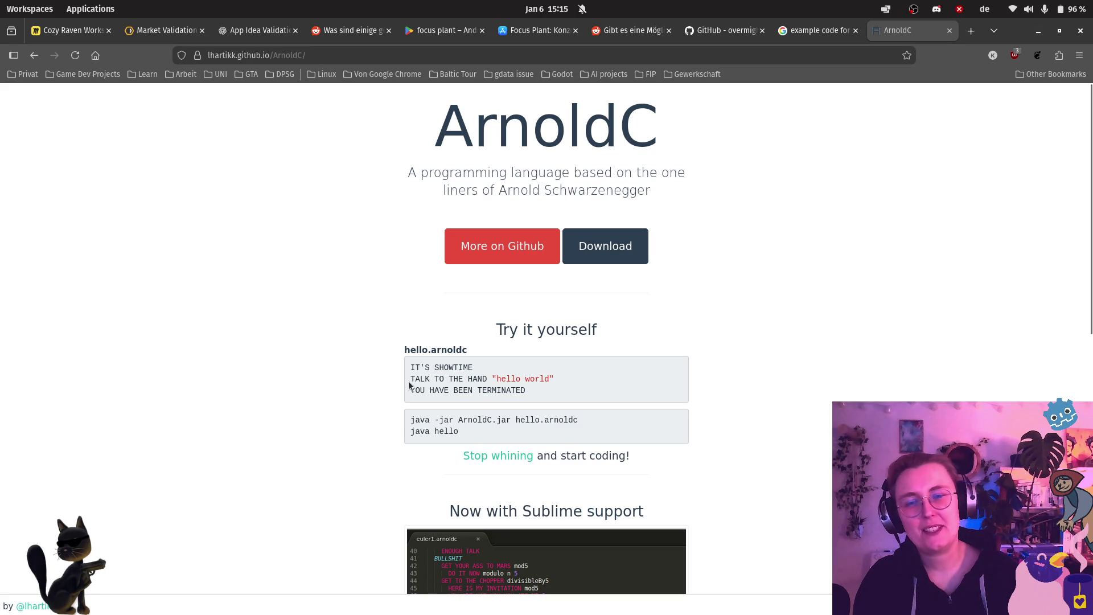
left_click_drag(410, 366, 569, 393)
left_click(455, 380)
left_click(620, 376)
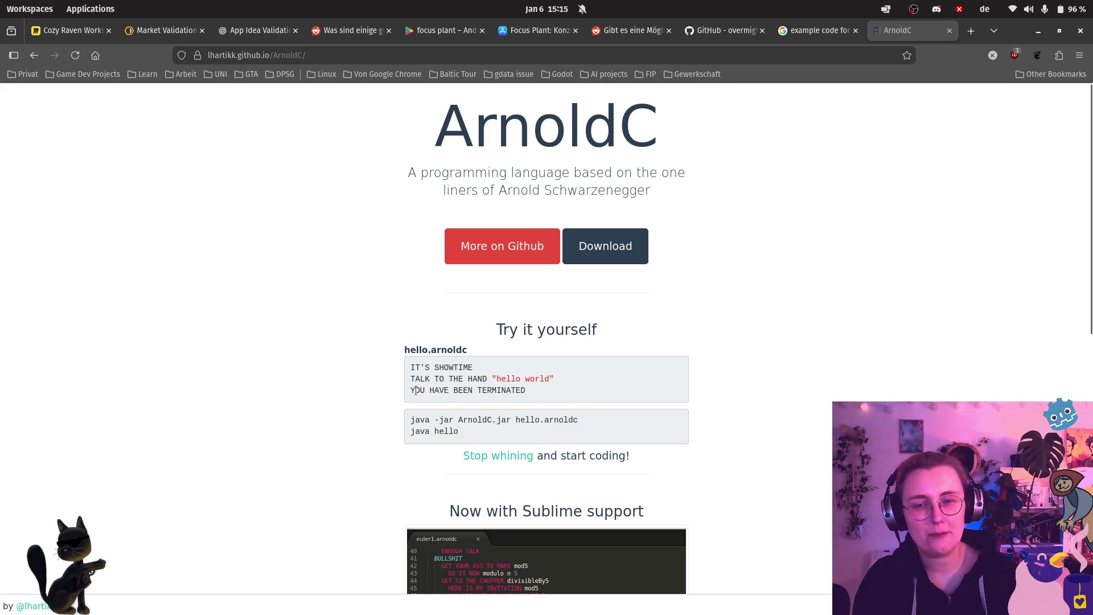
left_click_drag(410, 391, 613, 396)
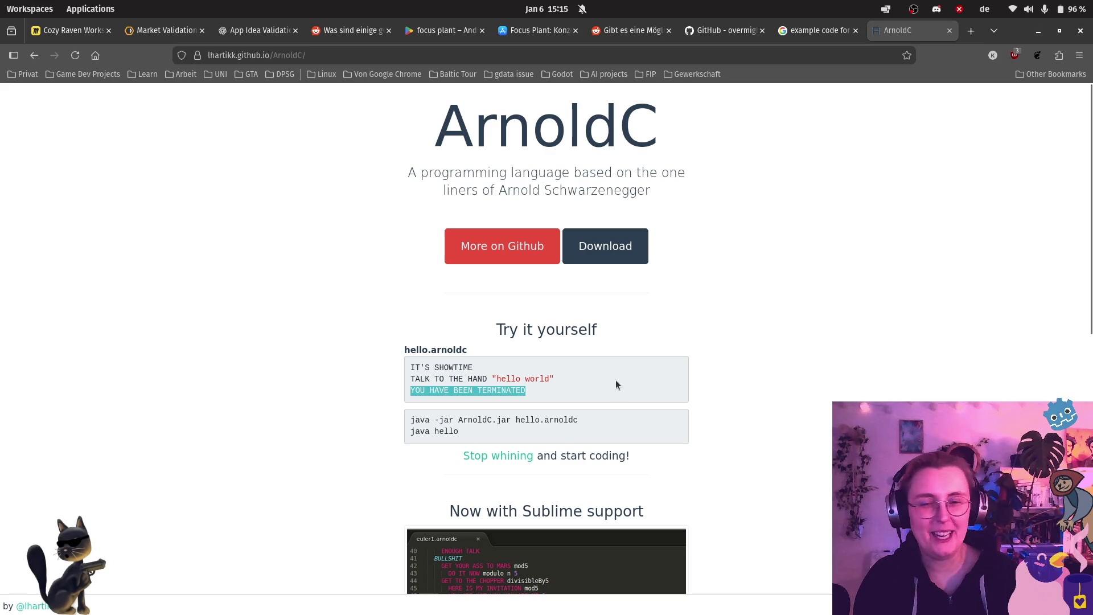
left_click(616, 380)
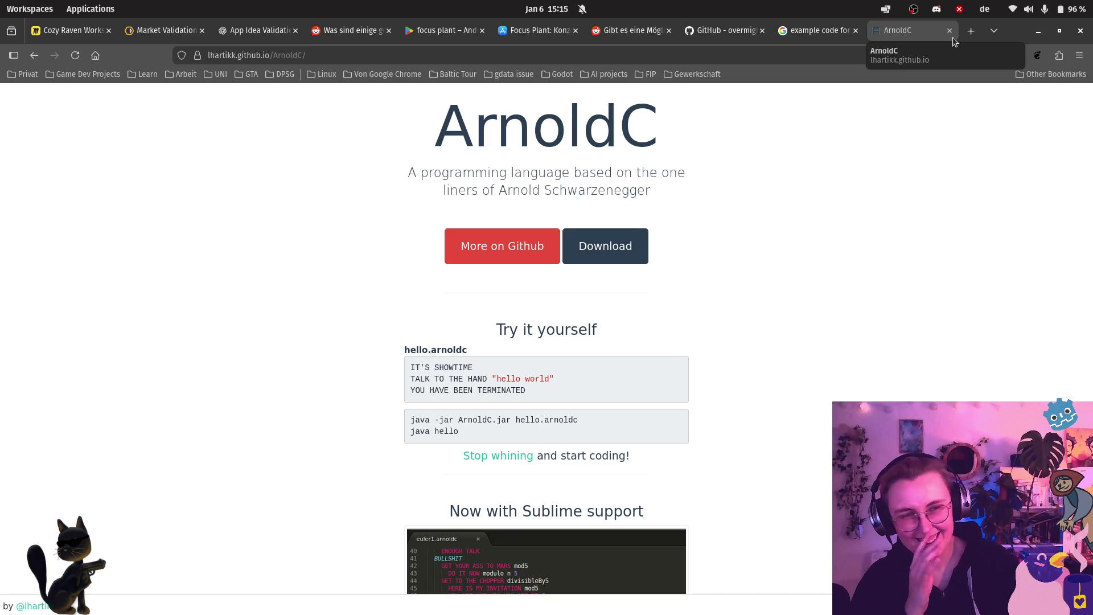
left_click(947, 32)
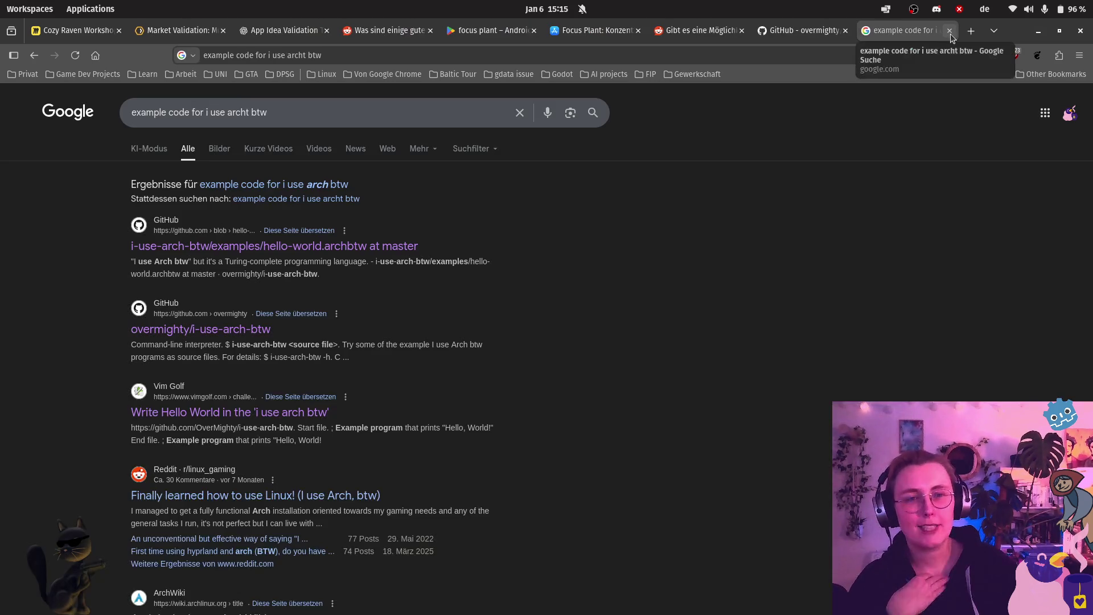
Step: Close the Google results and README tabs and return to the Cozy Raven Workshops board
left_click(947, 32)
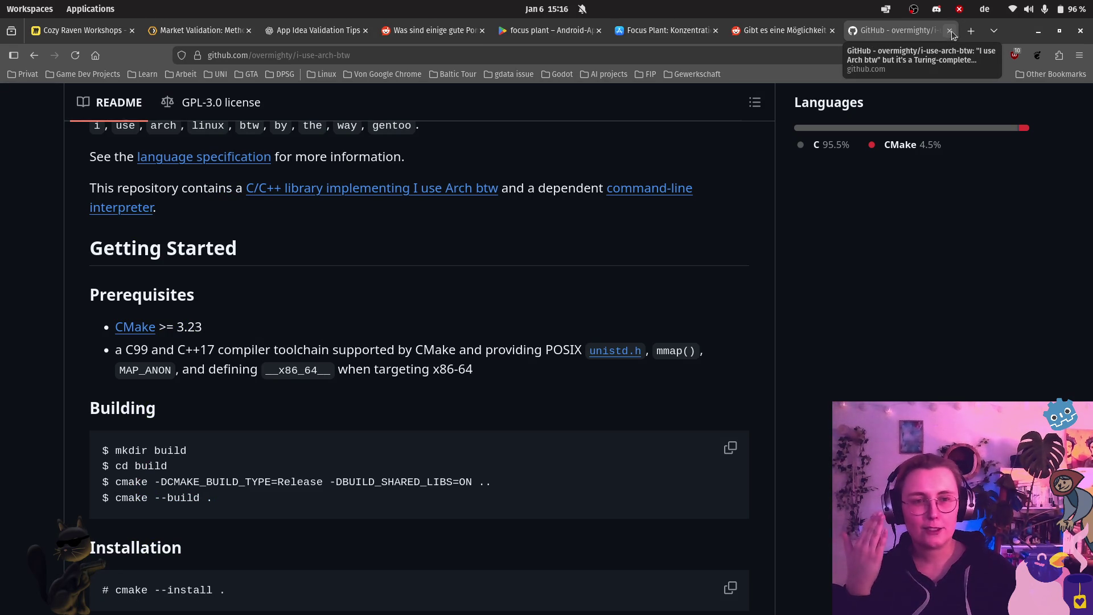
left_click(949, 31)
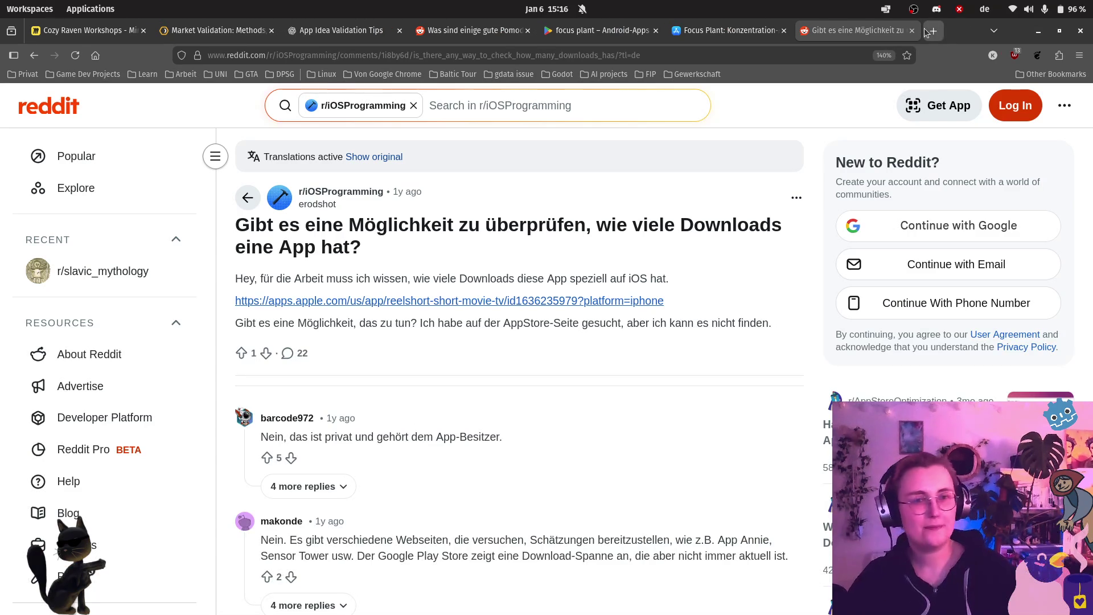
left_click(688, 36)
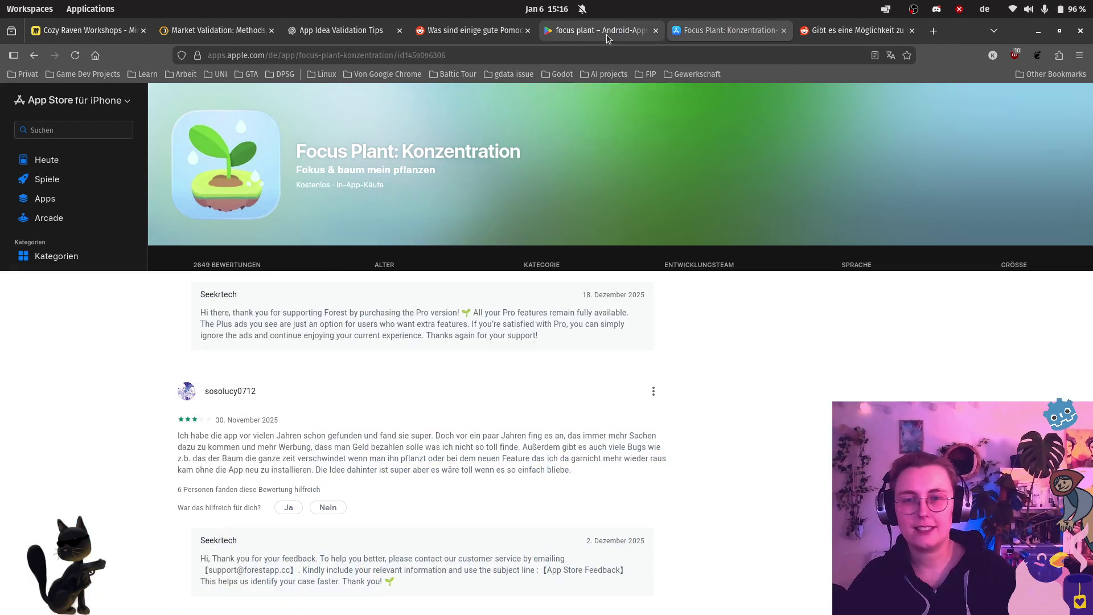
left_click(608, 37)
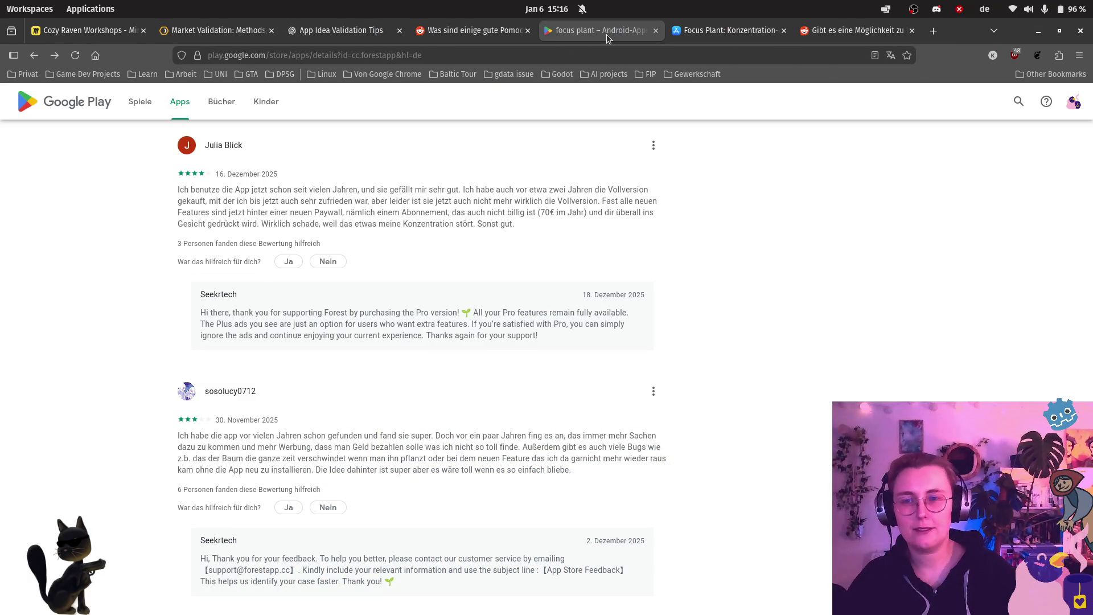
left_click(86, 30)
scroll(456, 271, "down", 5)
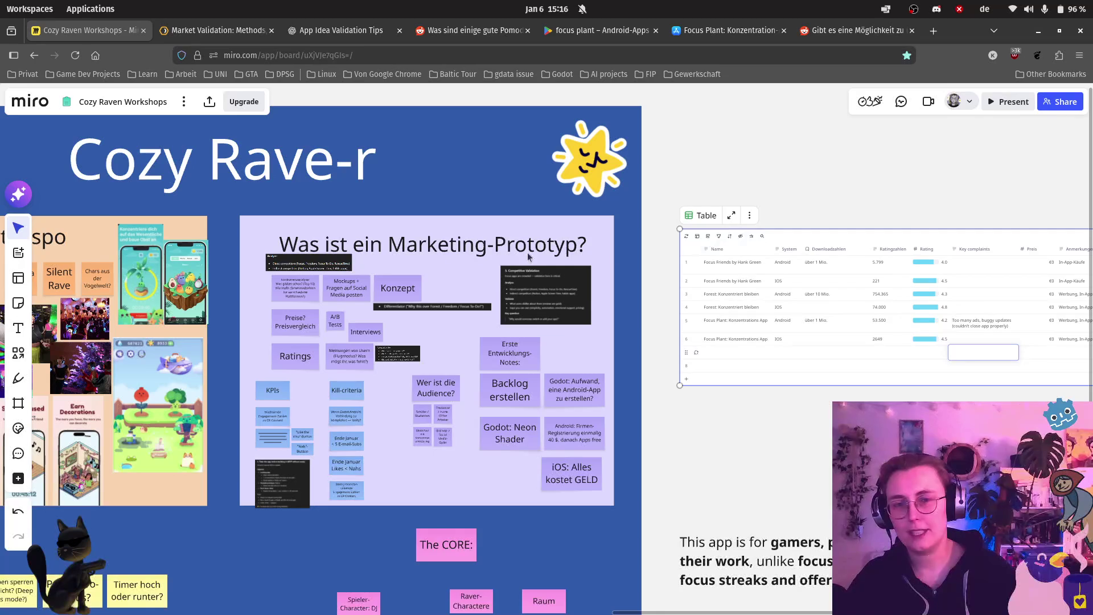
Step: Zoom in on the comparison table and select the Focus Friends Android Key complaints cell
scroll(705, 182, "up", 5)
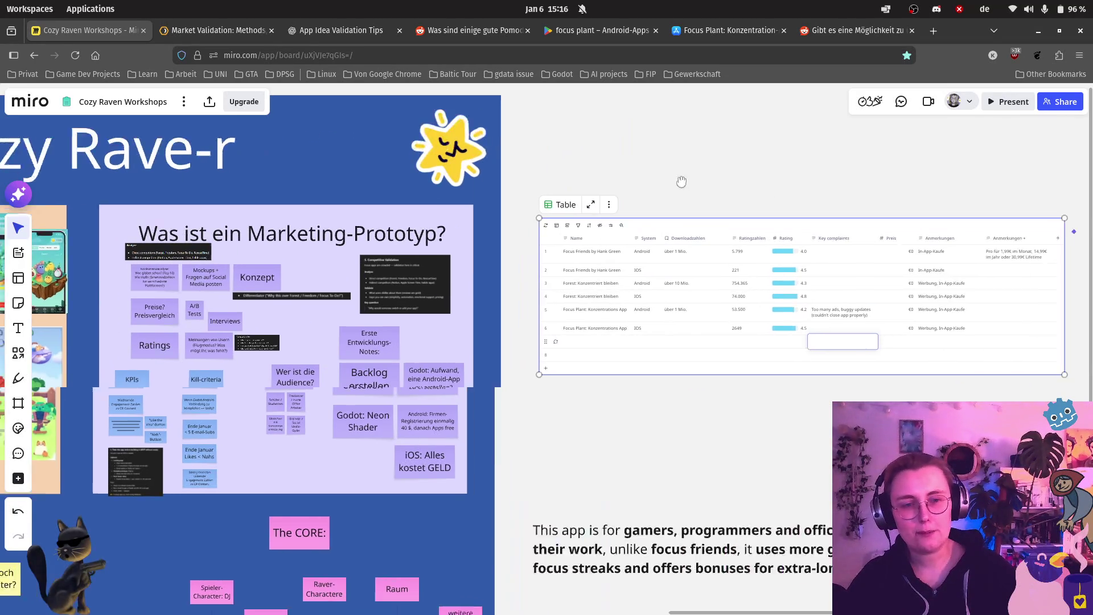
scroll(671, 248, "up", 2)
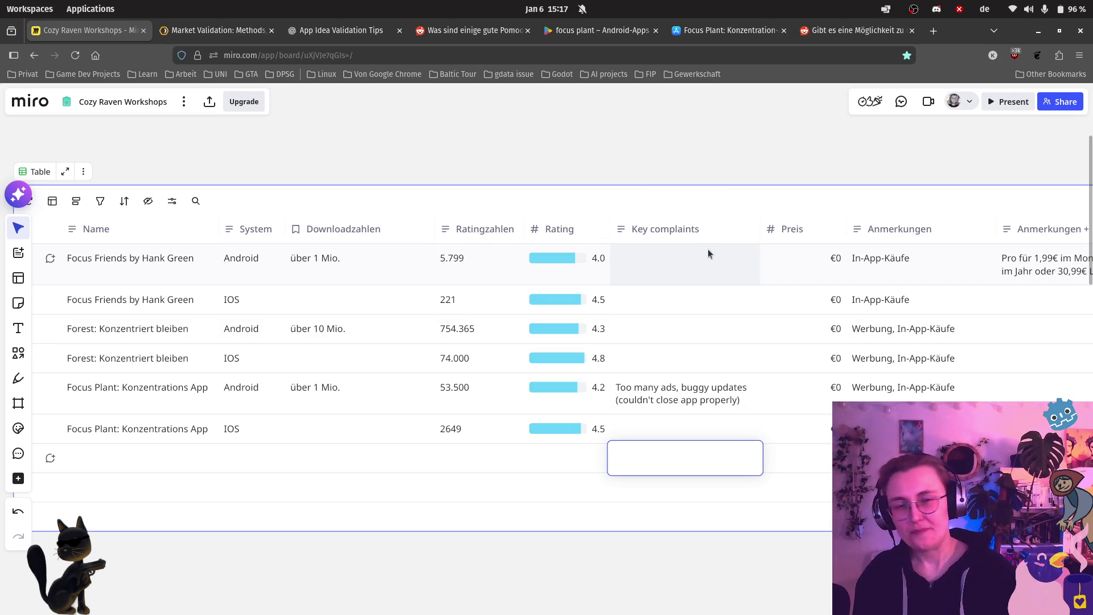
left_click(686, 271)
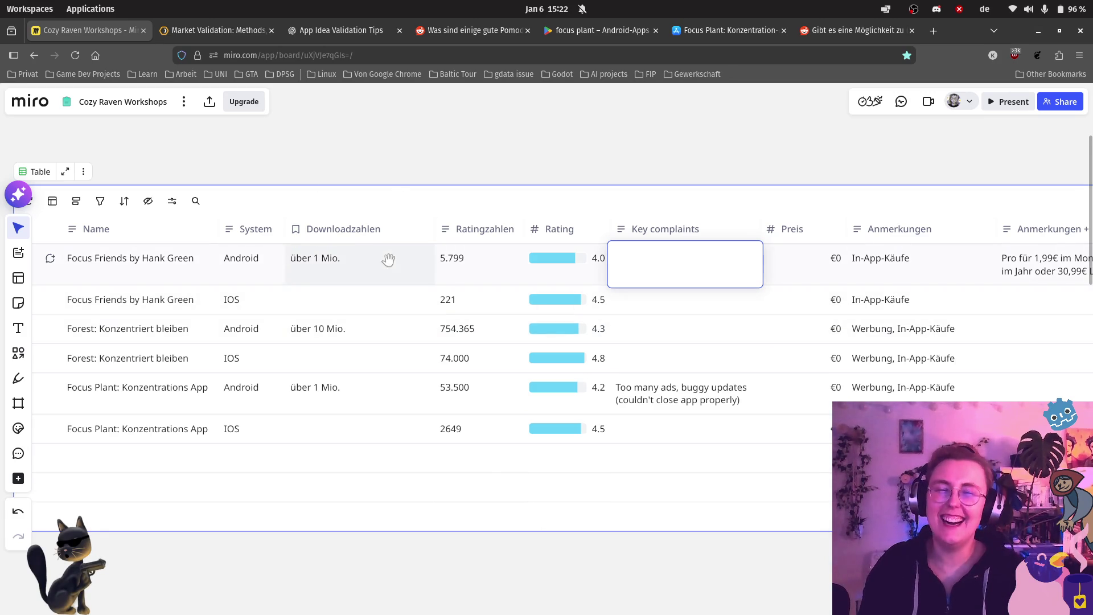
Step: Select the Focus Friends iOS Key complaints cell
left_click(649, 300)
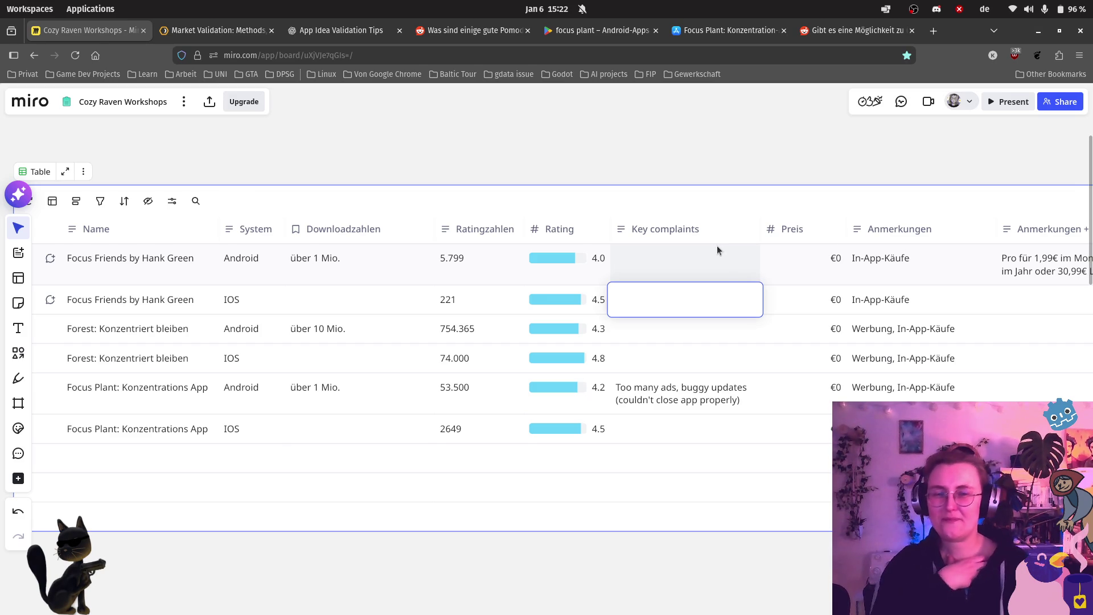
Step: Review the Key complaints cells for Focus Friends and Focus Plant, then bring up the Focus Plant: Konzentration App Store page
left_click(707, 260)
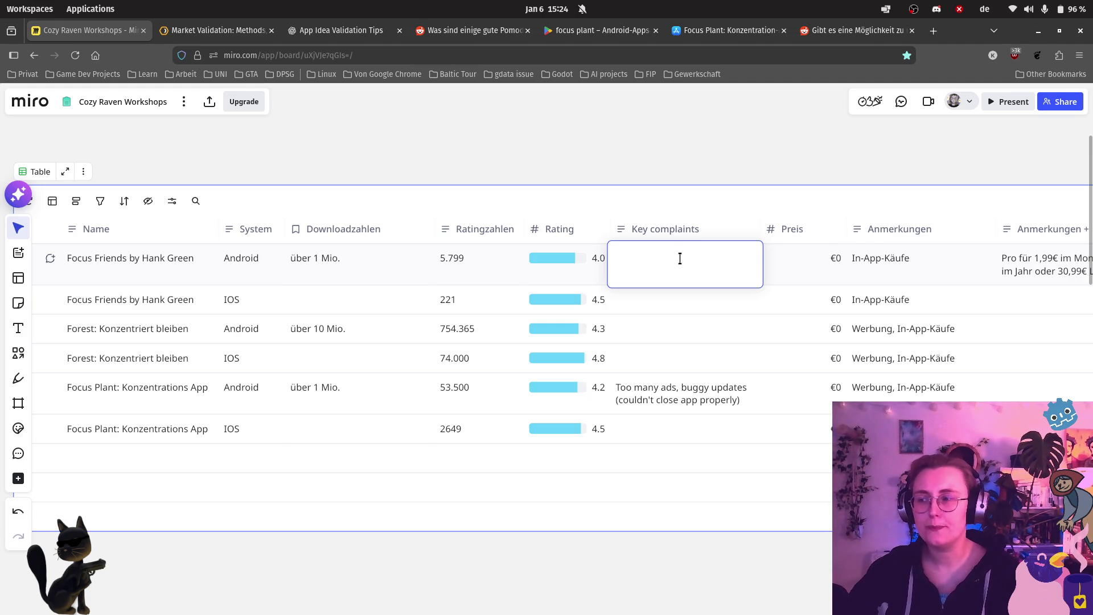
left_click(679, 296)
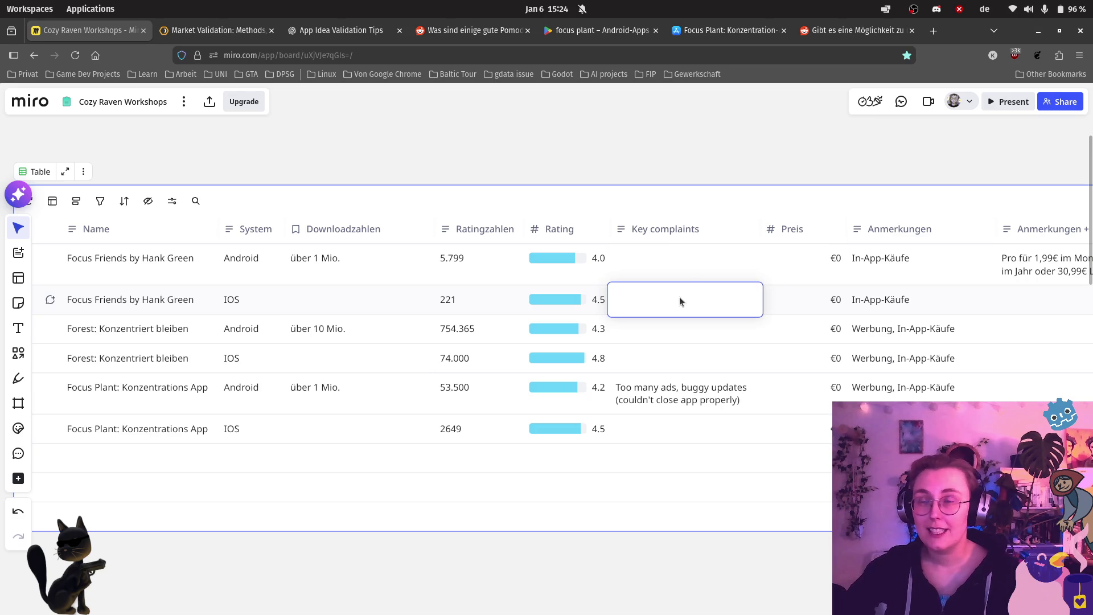
left_click(654, 251)
left_click(654, 437)
left_click(726, 31)
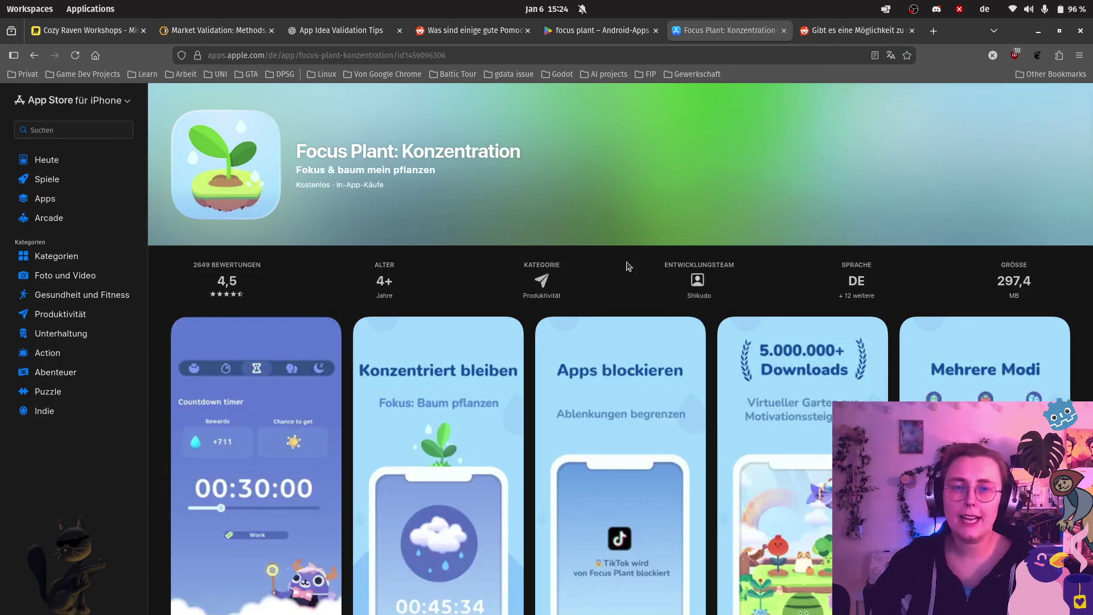
Step: Jump to the Focus Plant '2649 Bewertungen' reviews section and scroll down to the size and category details
left_click(214, 293)
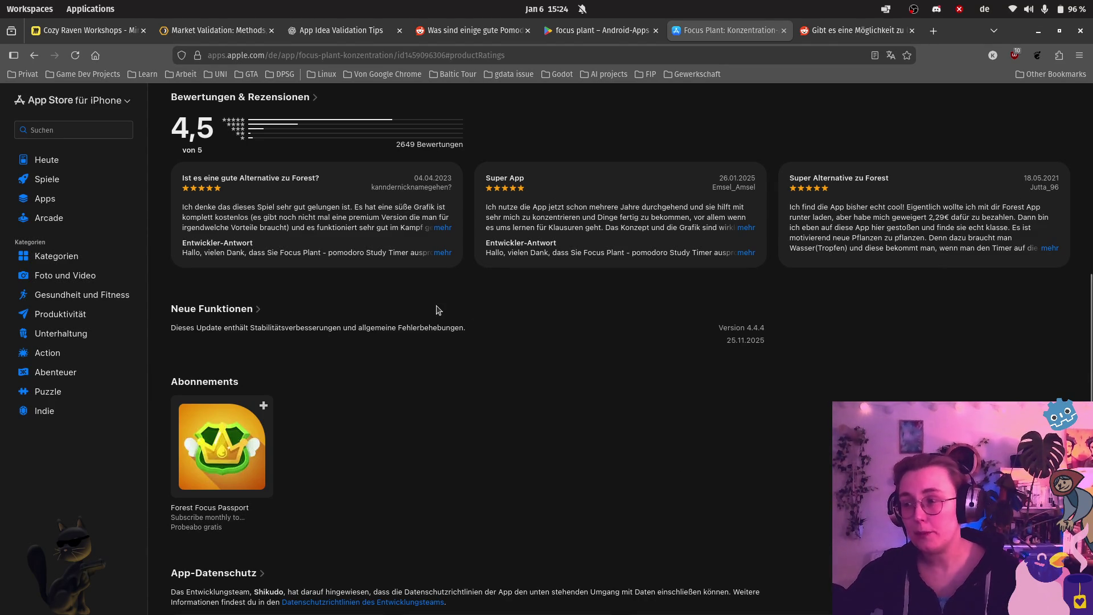
mouse_move(497, 277)
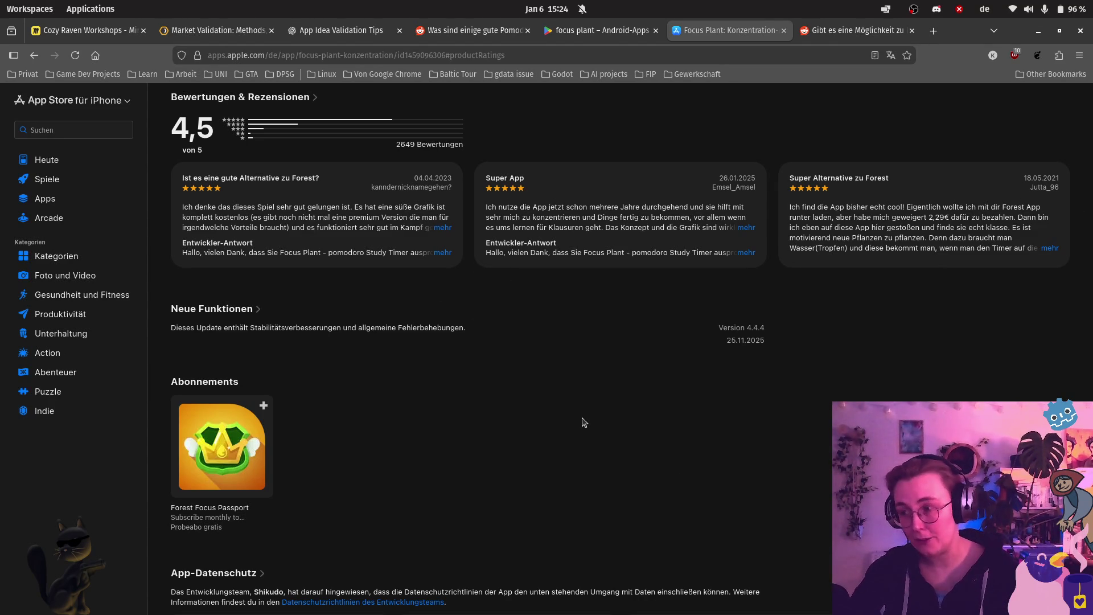
mouse_move(637, 213)
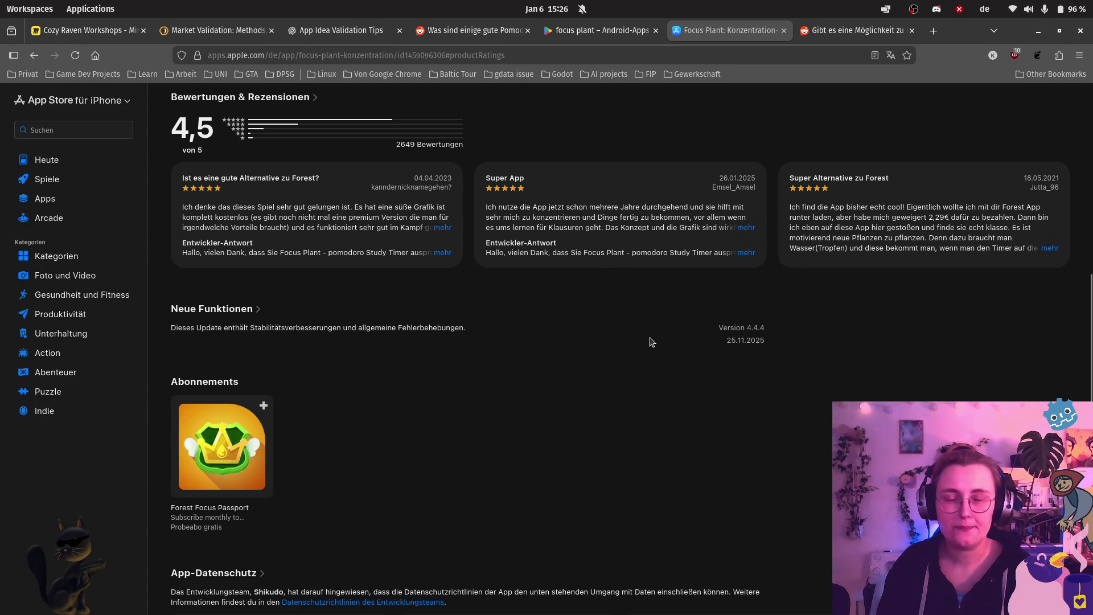
scroll(443, 444, "down", 10)
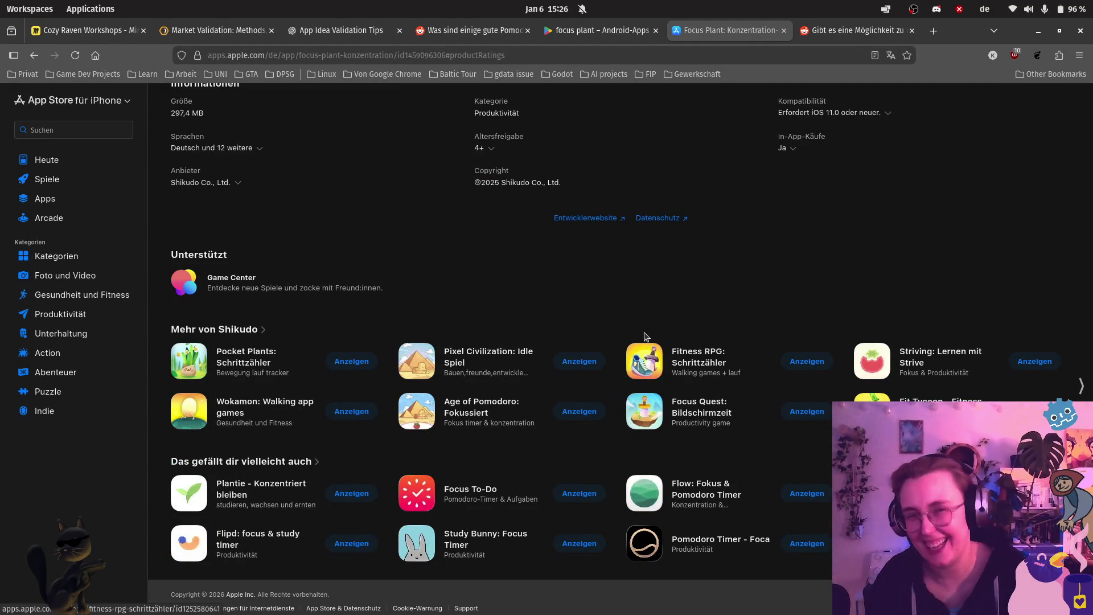
scroll(776, 146, "up", 3)
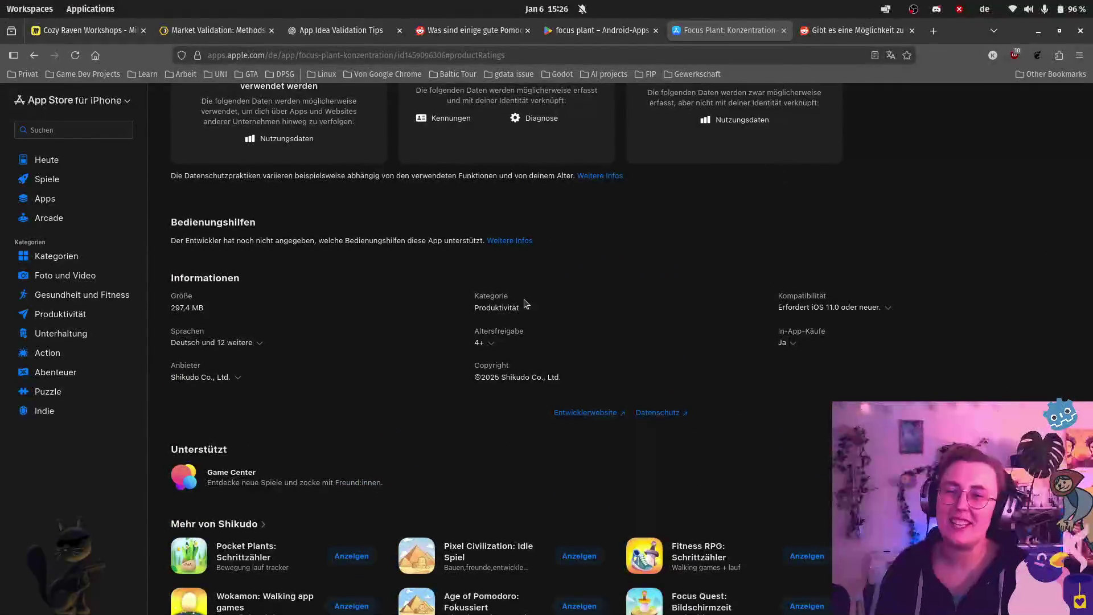
scroll(622, 294, "up", 20)
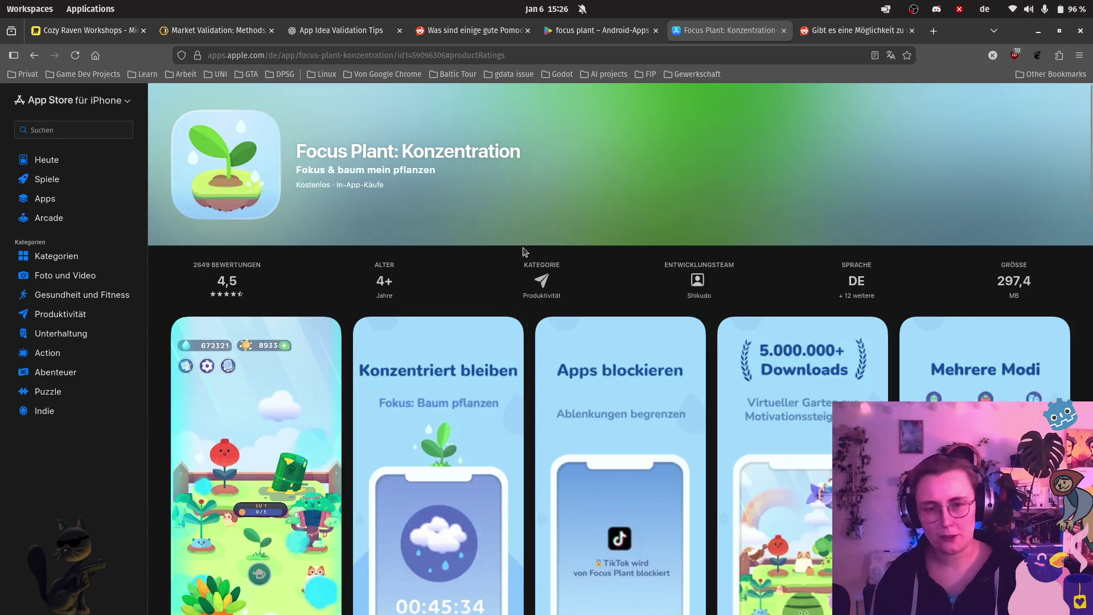
scroll(524, 250, "down", 2)
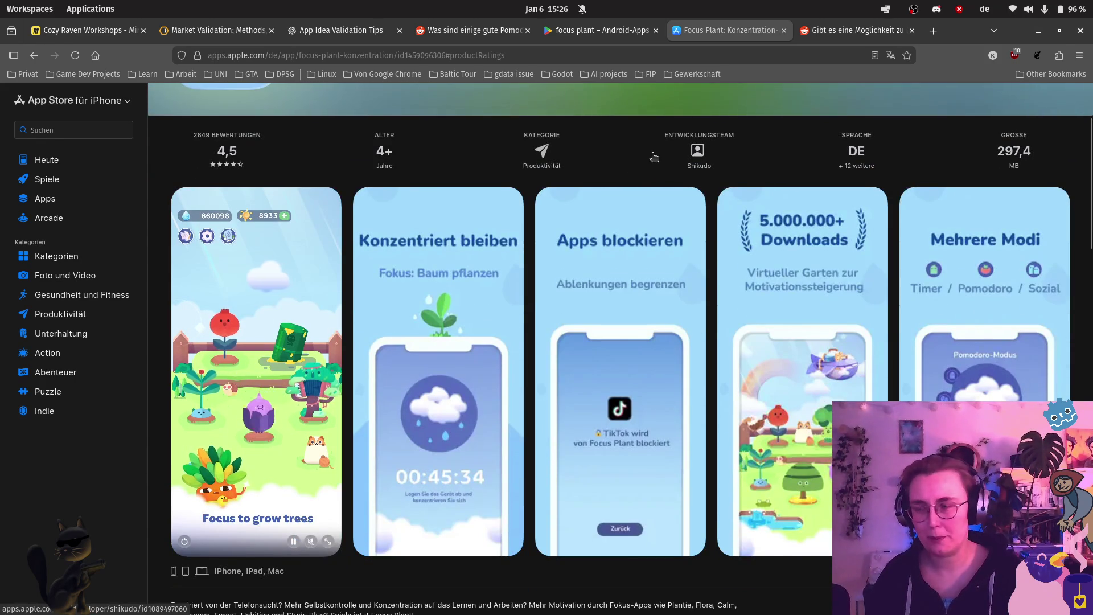
scroll(664, 161, "down", 3)
scroll(223, 393, "down", 2)
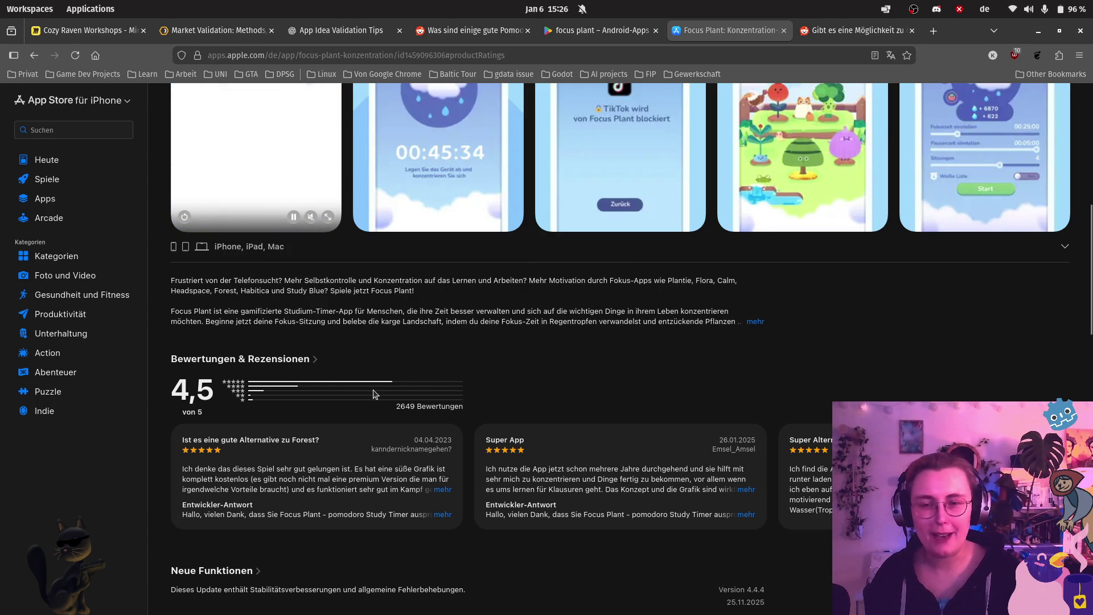
scroll(683, 379, "down", 2)
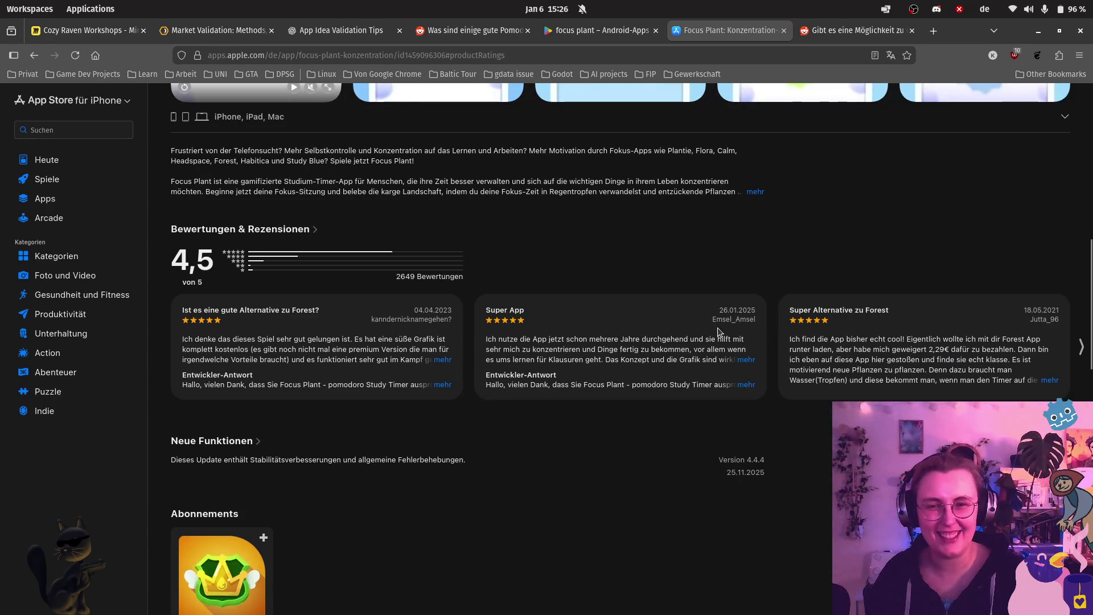
left_click(1079, 353)
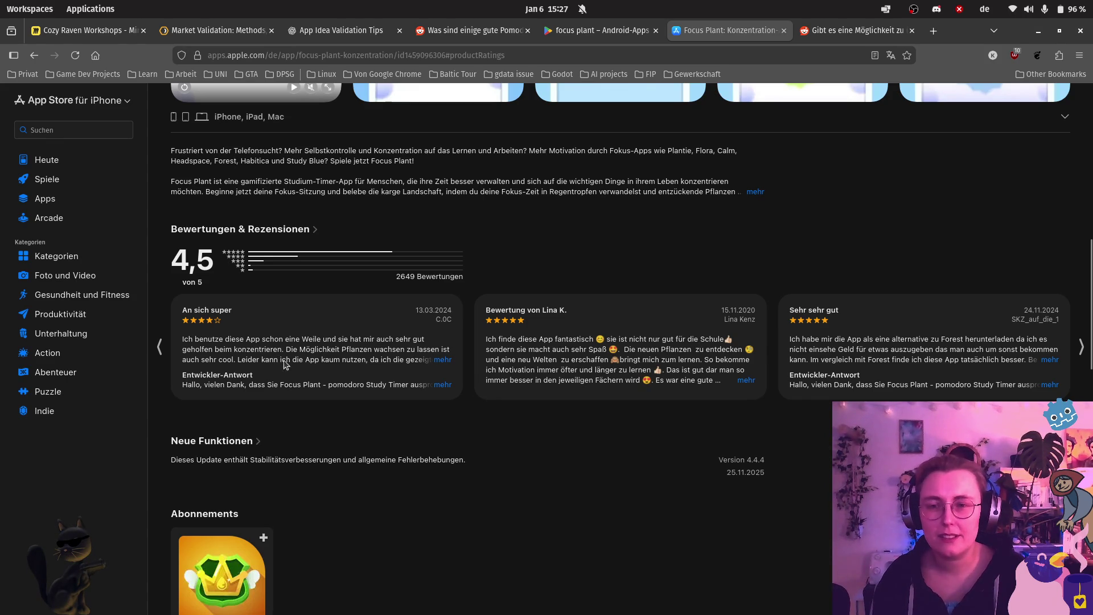
Step: Expand the four-star 'An sich super' review about ads, check the Google Play page, then return to the App Store
left_click(442, 360)
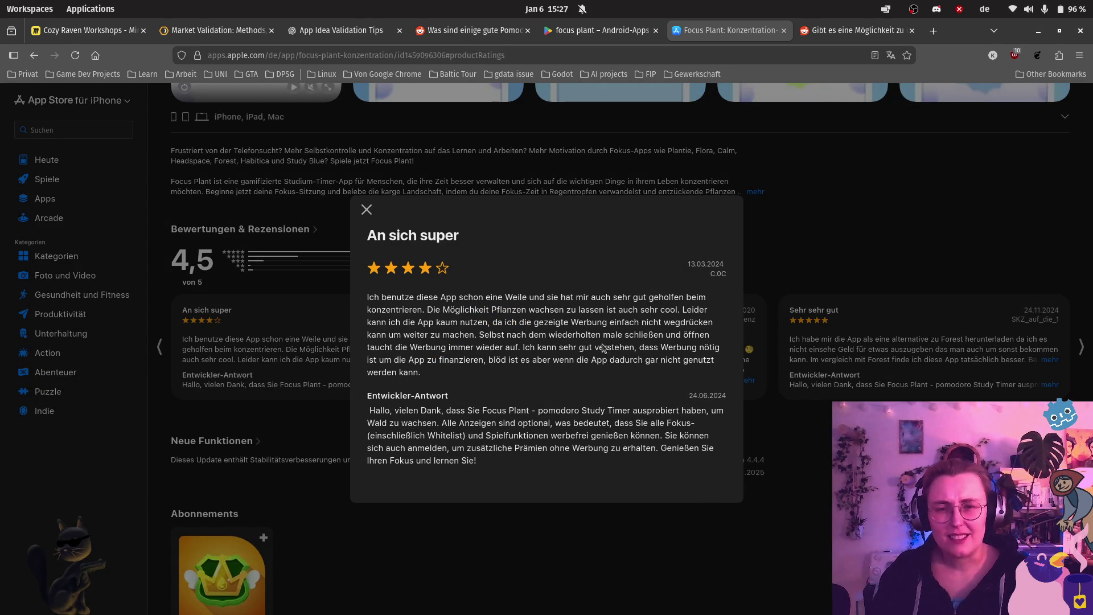
left_click(597, 30)
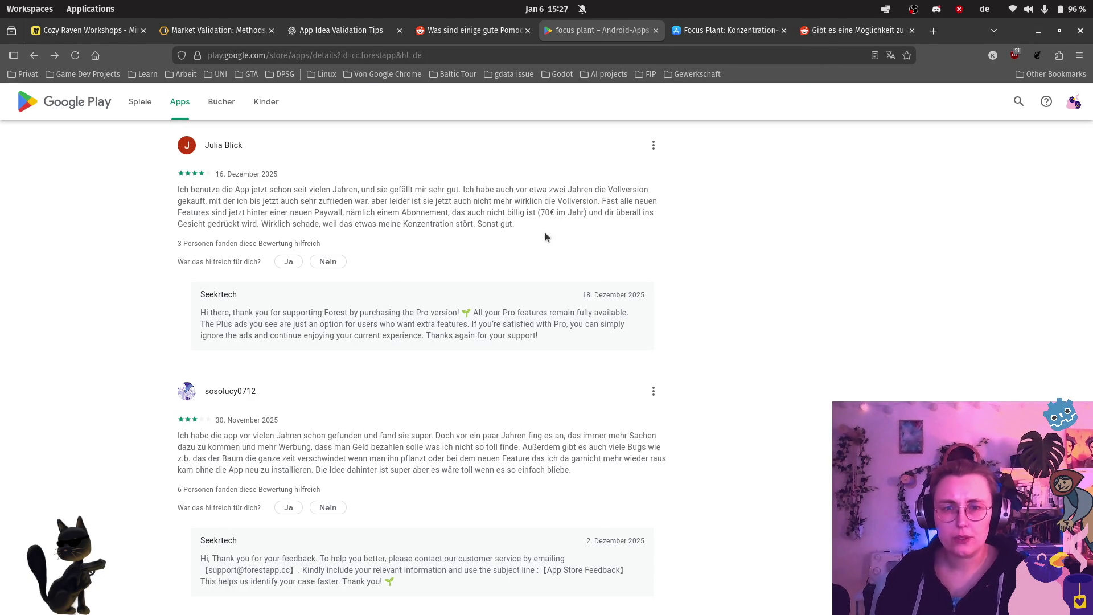
left_click(705, 31)
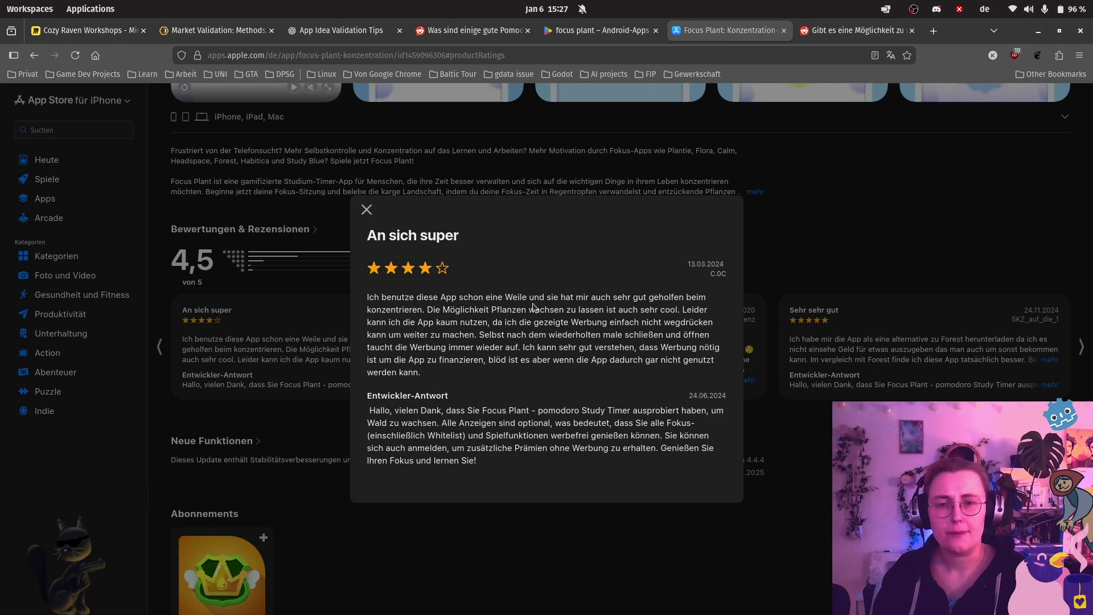